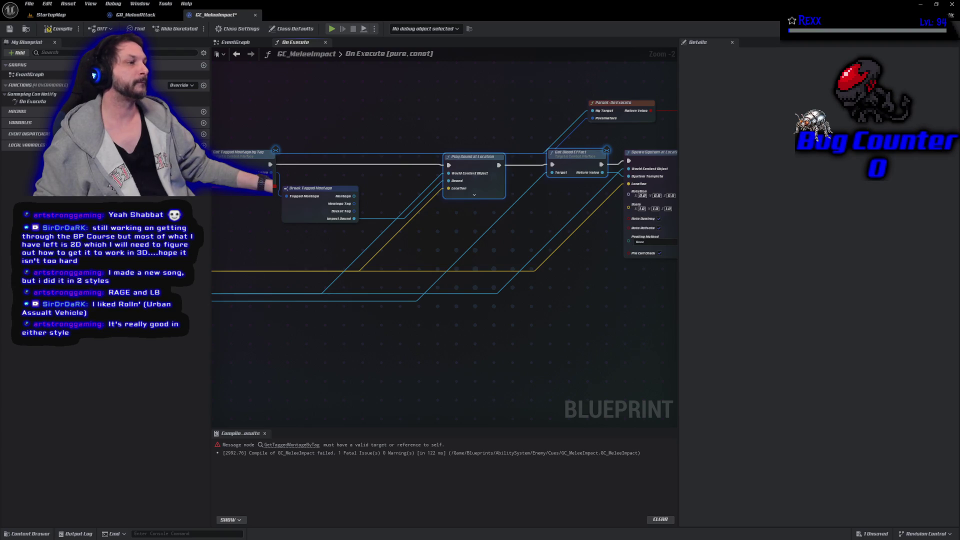
Recompile and save GC_MeleeImpact; it still fails on the Get Tagged Montage By Tag target.
mouse_move(652, 337)
left_mouse_down()
mouse_move(484, 330)
mouse_move(602, 300)
mouse_move(632, 357)
mouse_move(845, 360)
left_mouse_up()
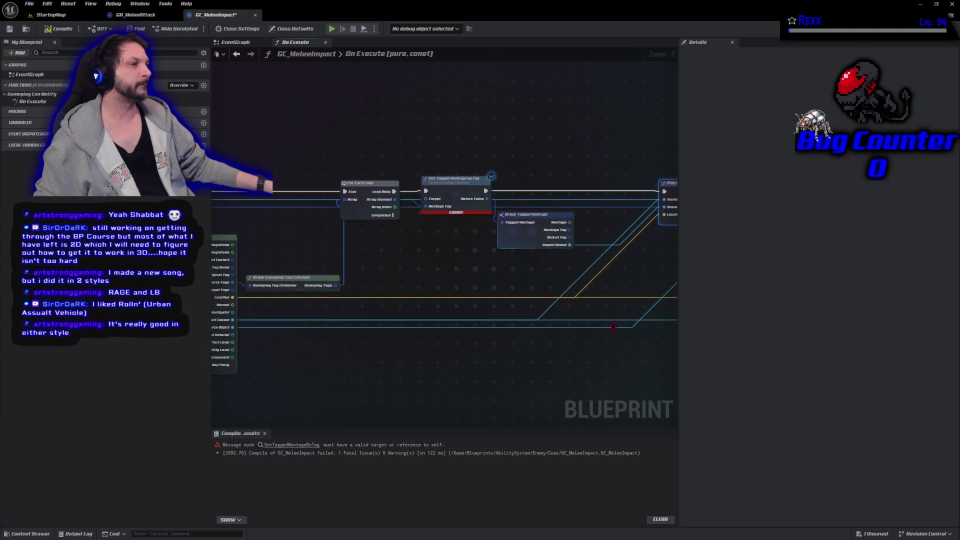
left_click(50, 29)
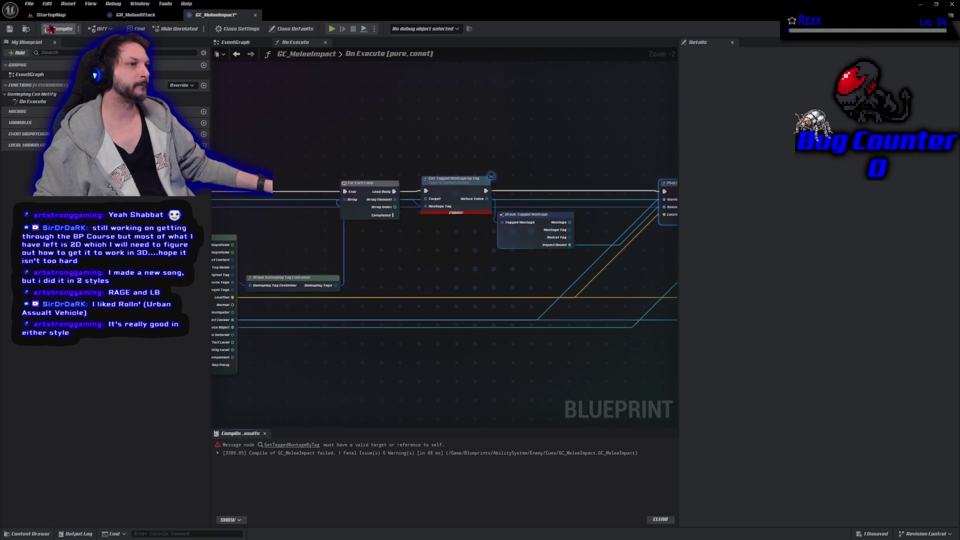
left_click(9, 28)
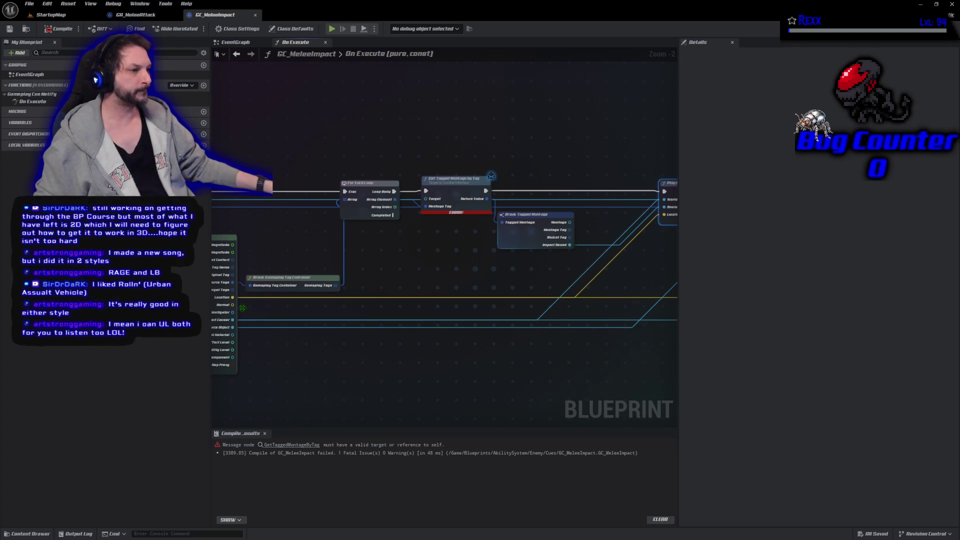
Wire Effect Causer into Get Tagged Montage By Tag's Target, recompile, and Save All.
mouse_move(260, 313)
left_mouse_down()
mouse_move(362, 294)
mouse_move(395, 235)
mouse_move(452, 209)
mouse_move(451, 199)
left_mouse_up()
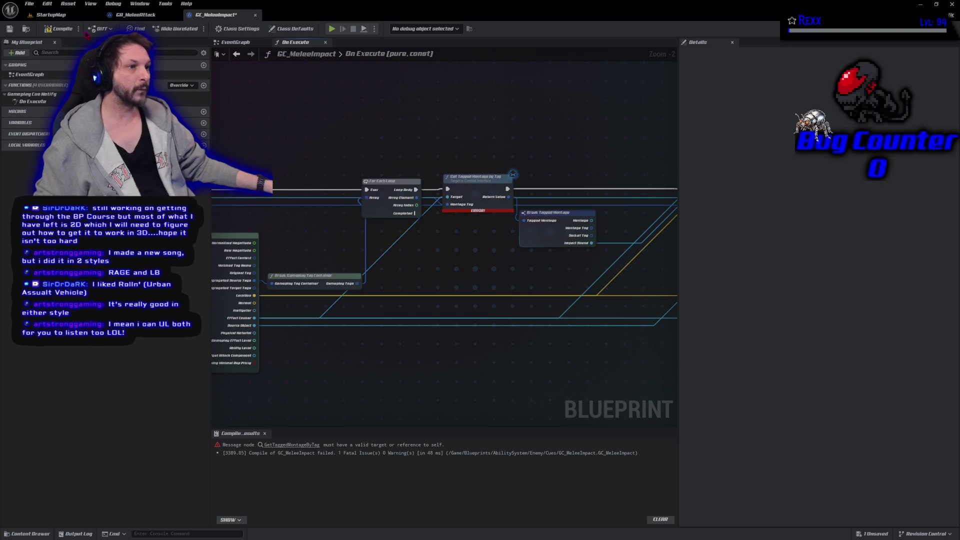
left_click(58, 28)
left_click(29, 3)
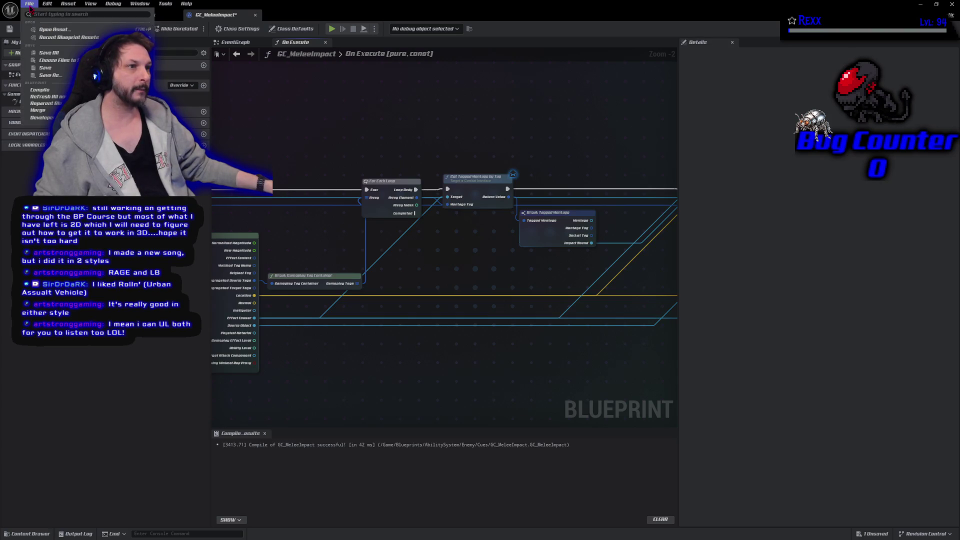
left_click(57, 55)
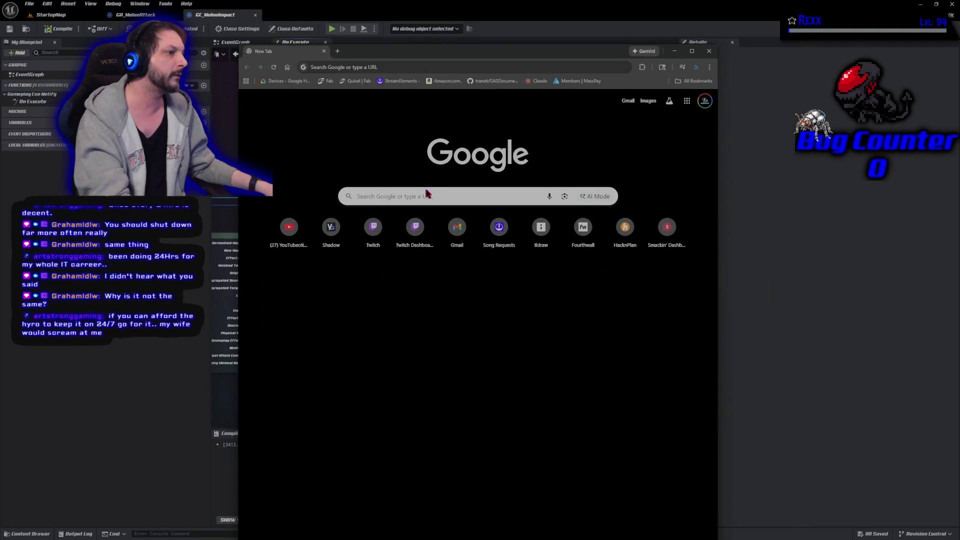
Search Google for 'restart vs shut down' and expand the AI Overview.
left_click(423, 195)
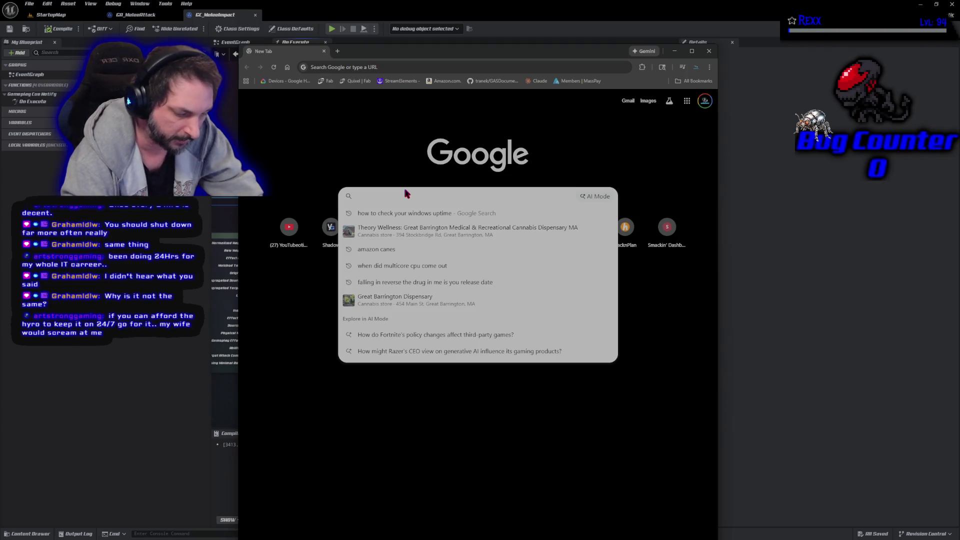
type("start")
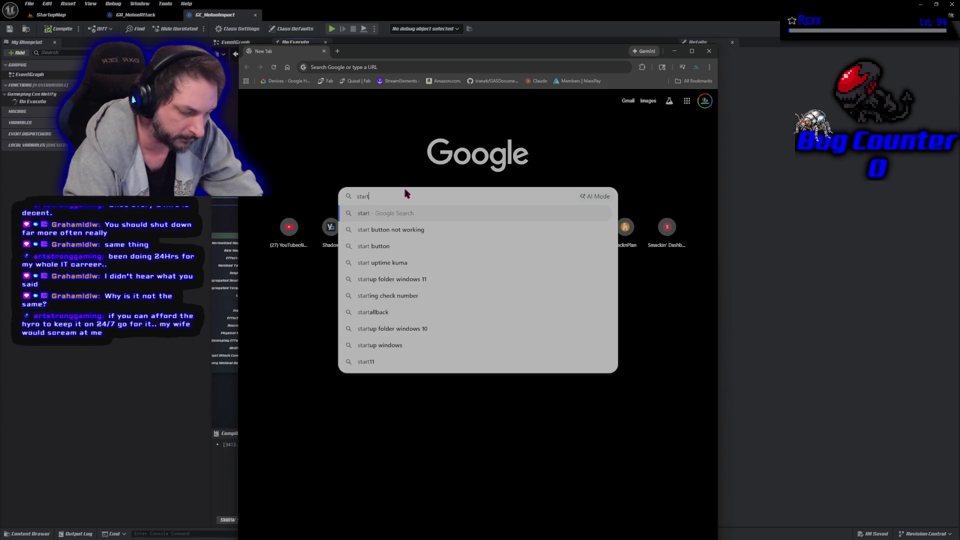
key("BackSpace")
key("BackSpace")
key("BackSpace")
type("rest")
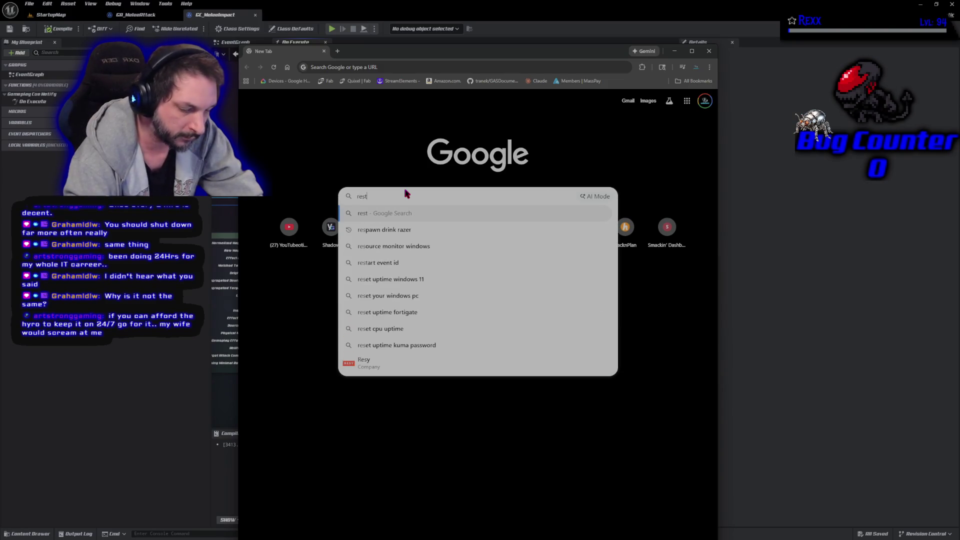
type("art vs shut")
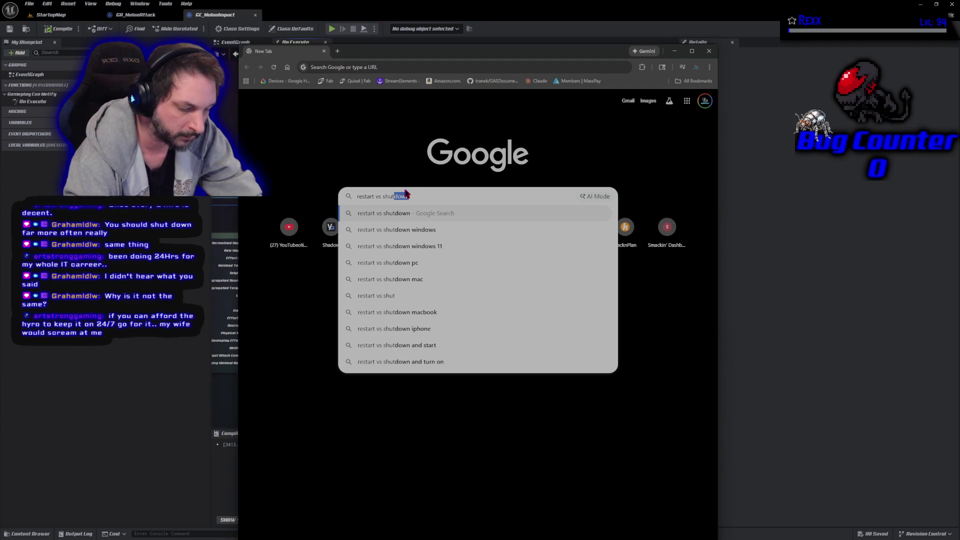
type(" down")
key("Return")
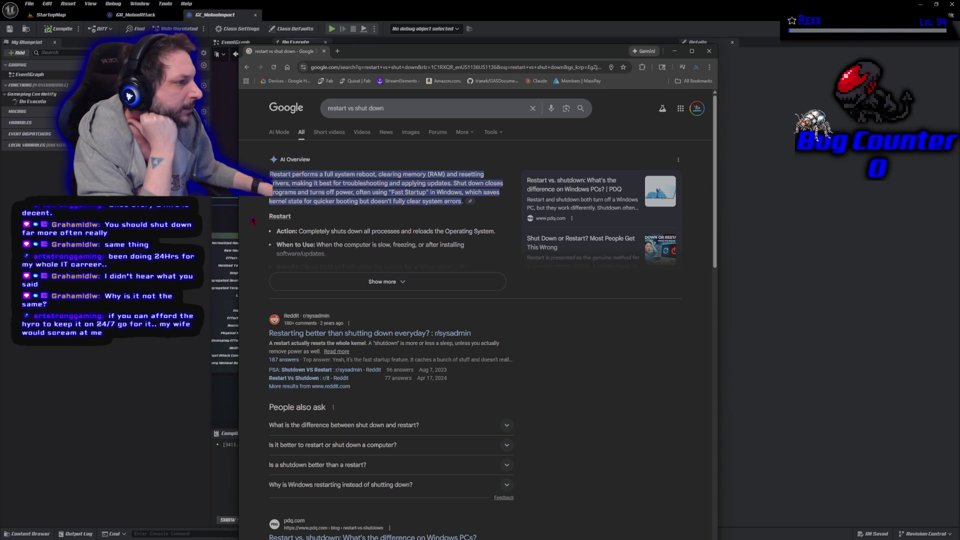
left_click(289, 283)
Read through the restart vs shut down comparison, then return to the Unreal Blueprint graph.
scroll(270, 280, "down", 1)
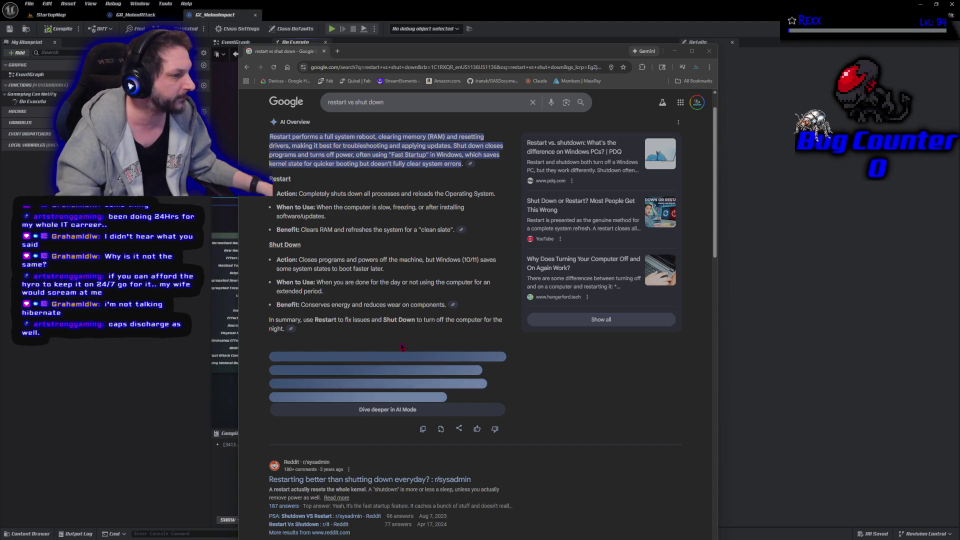
scroll(246, 357, "down", 3)
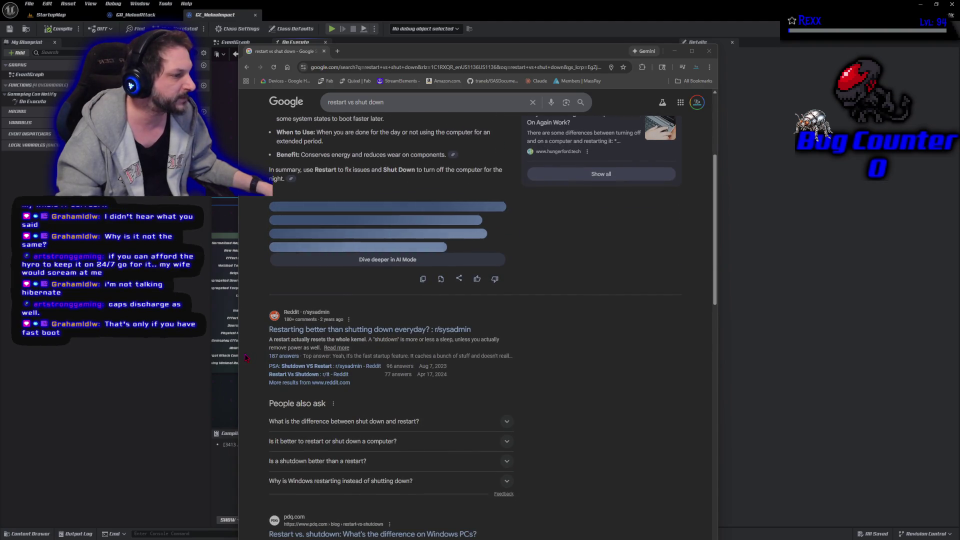
scroll(246, 357, "up", 4)
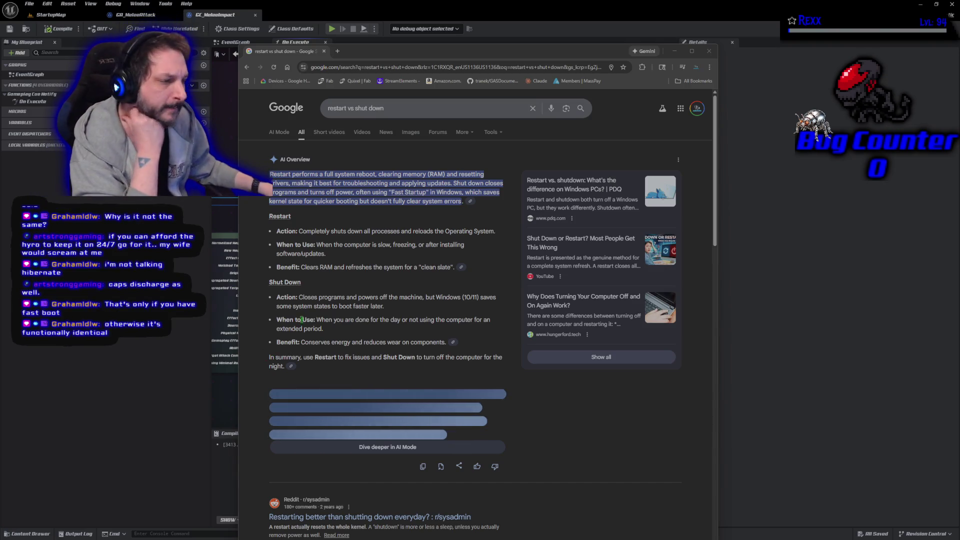
scroll(261, 260, "down", 5)
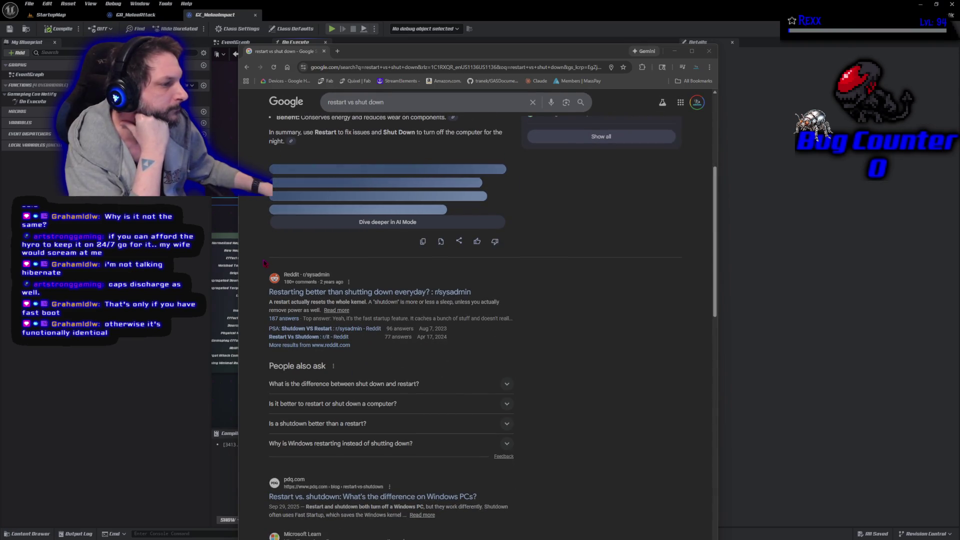
scroll(261, 261, "down", 2)
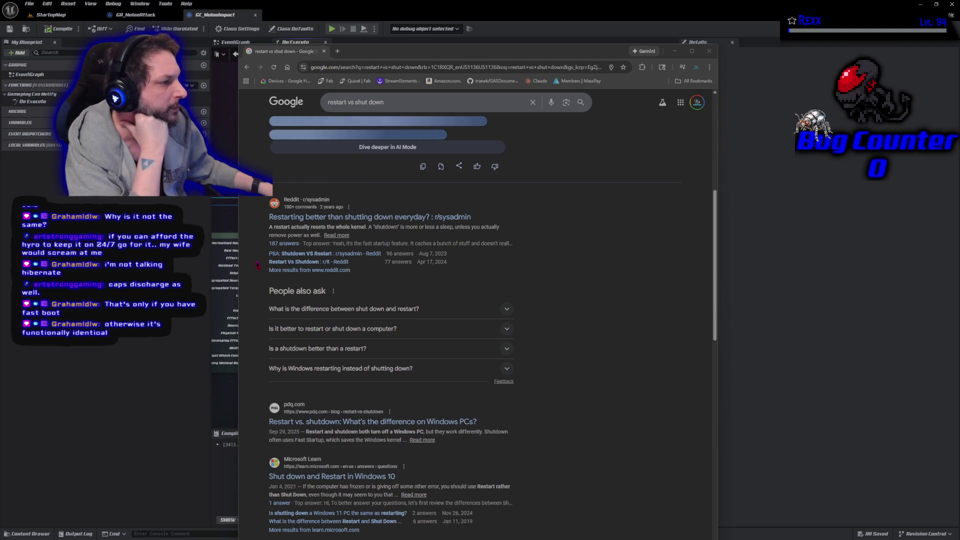
scroll(261, 264, "down", 3)
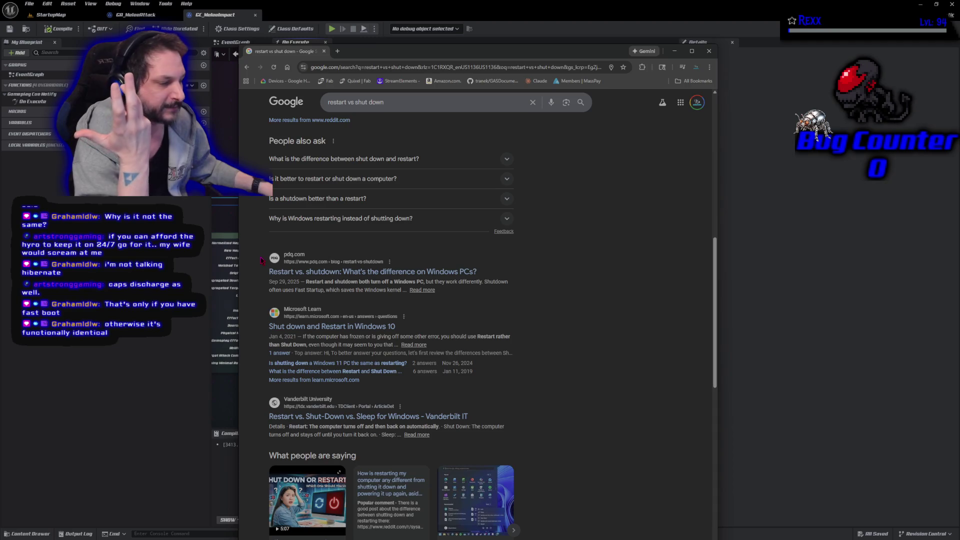
scroll(260, 260, "down", 6)
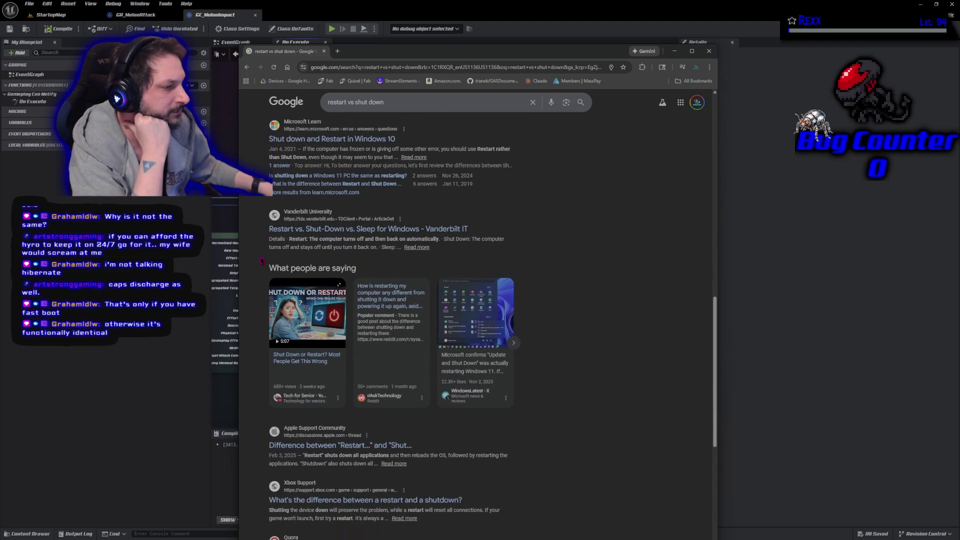
scroll(261, 260, "down", 1)
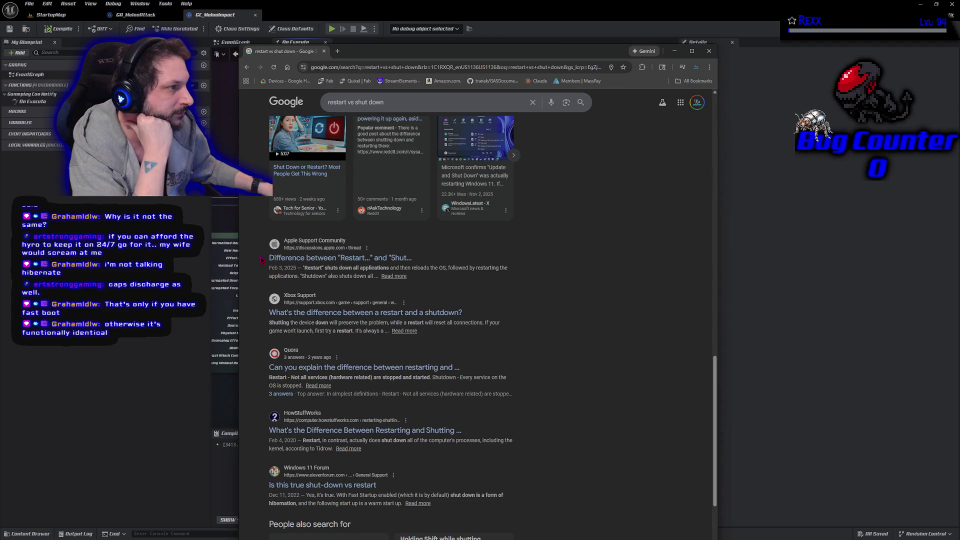
scroll(261, 259, "up", 10)
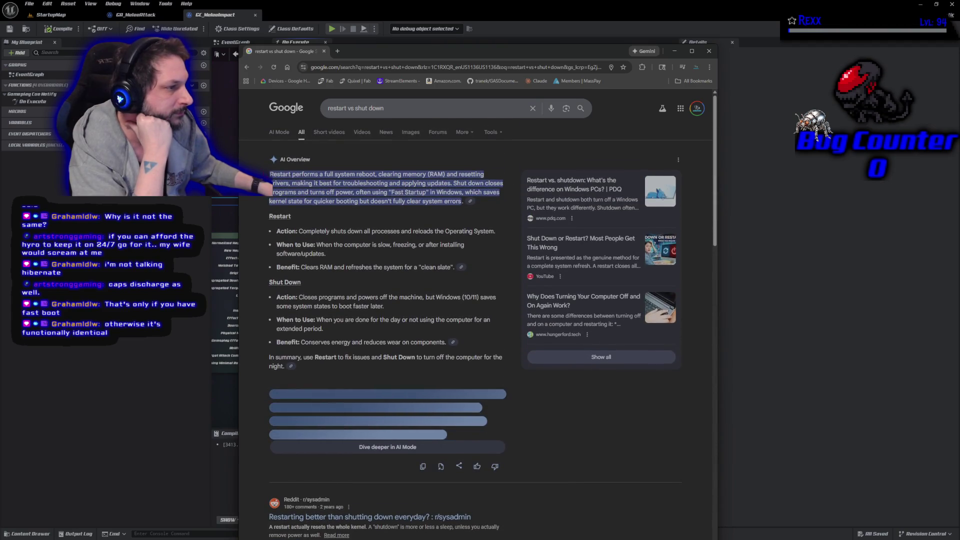
key("alt+Tab")
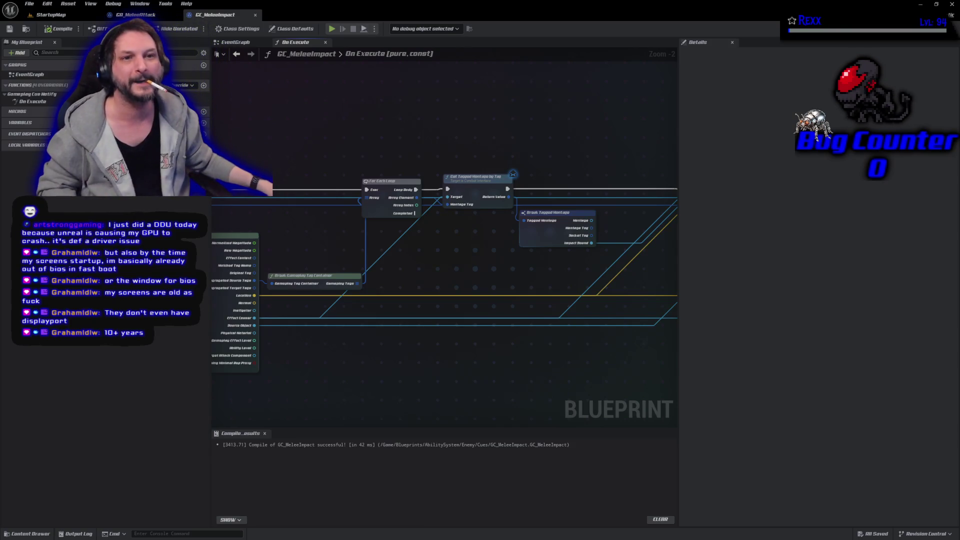
Switch from Unreal Engine back to the Chrome window on Google's home page.
key("alt+Tab")
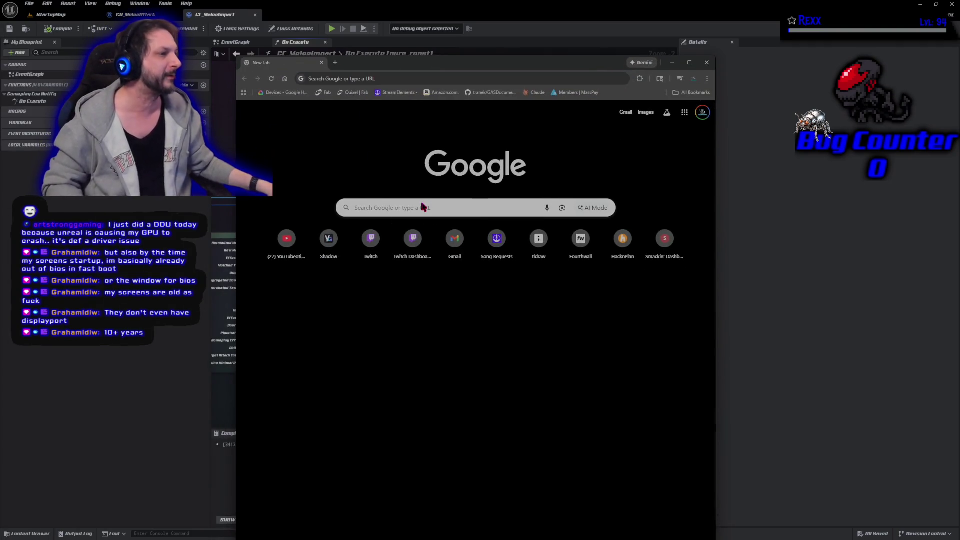
Search Google Images for 'classic 2d beat em up'.
left_click(424, 207)
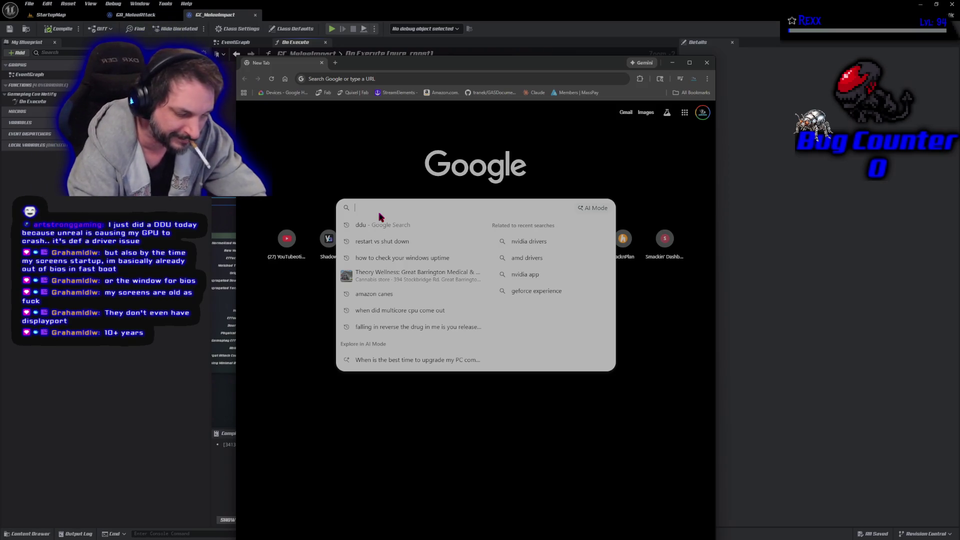
type("classic")
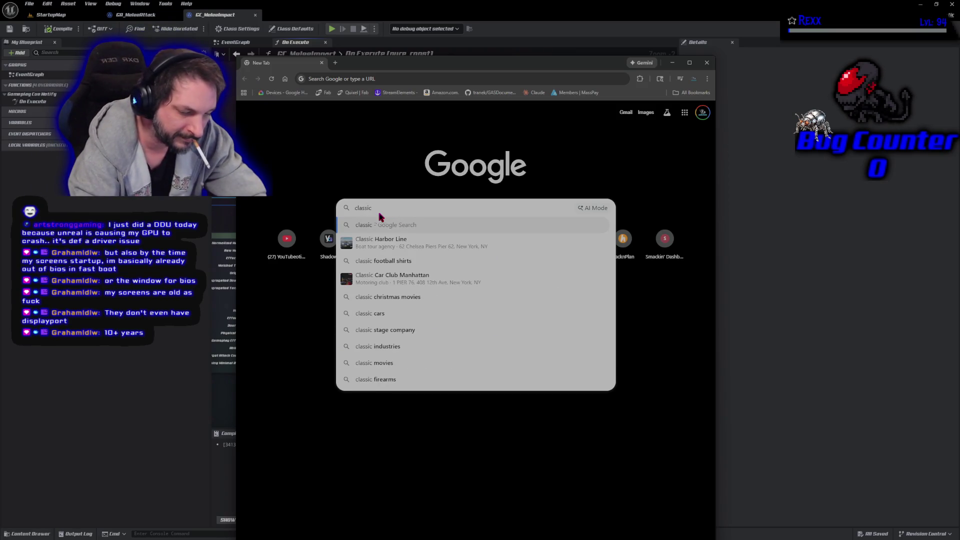
type(" 2d beat em up")
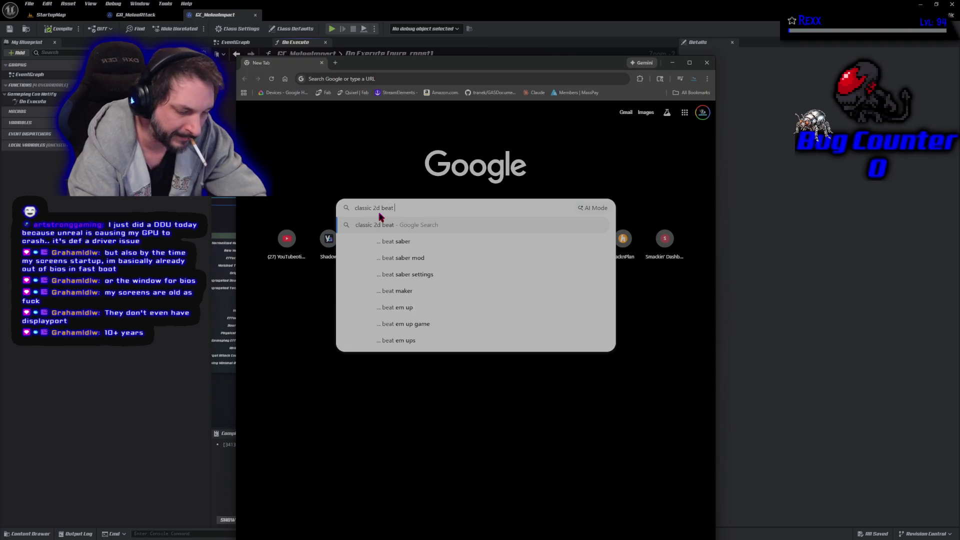
key("Return")
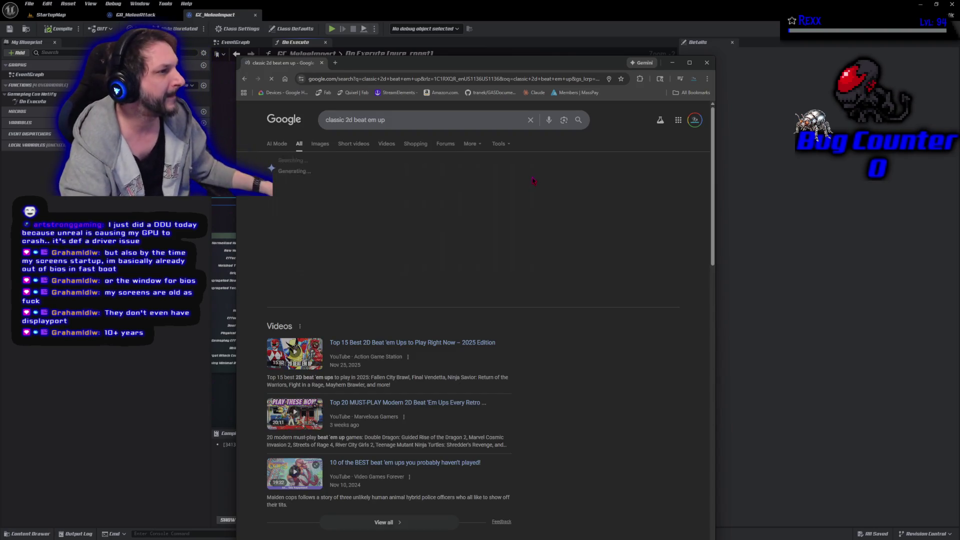
left_click(321, 145)
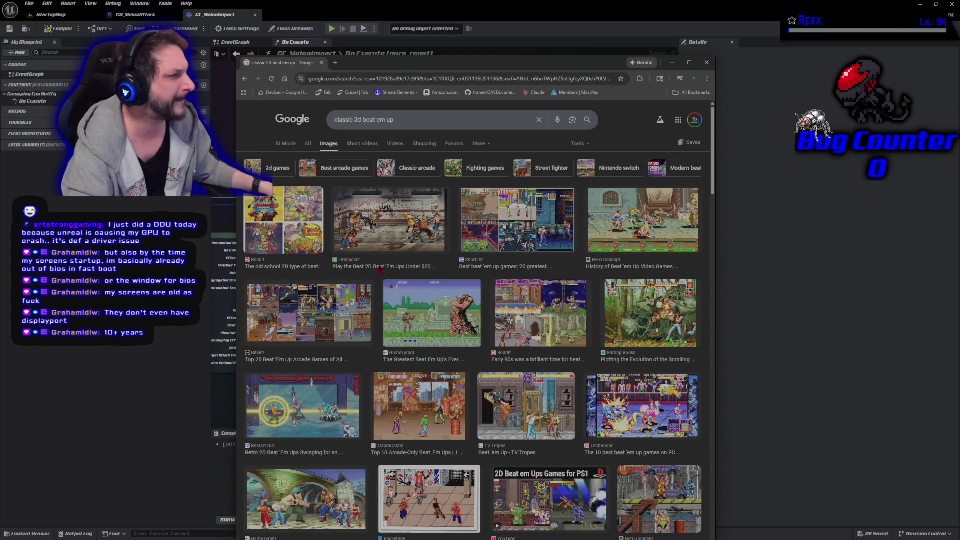
Open the Hero Concept beat 'em up screenshot full-size in a new tab, then enter 'dark souls'.
left_click(629, 250)
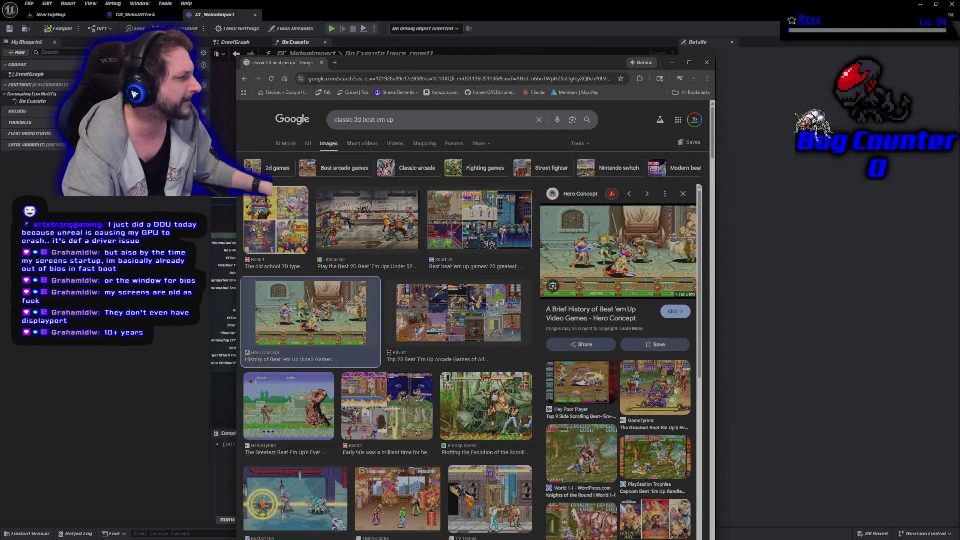
right_click(607, 256)
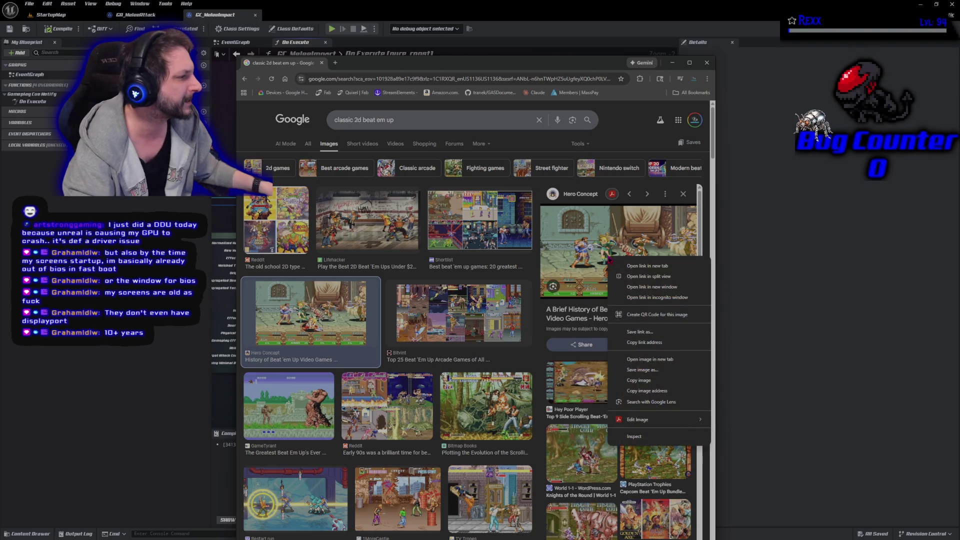
left_click(633, 359)
left_click(362, 64)
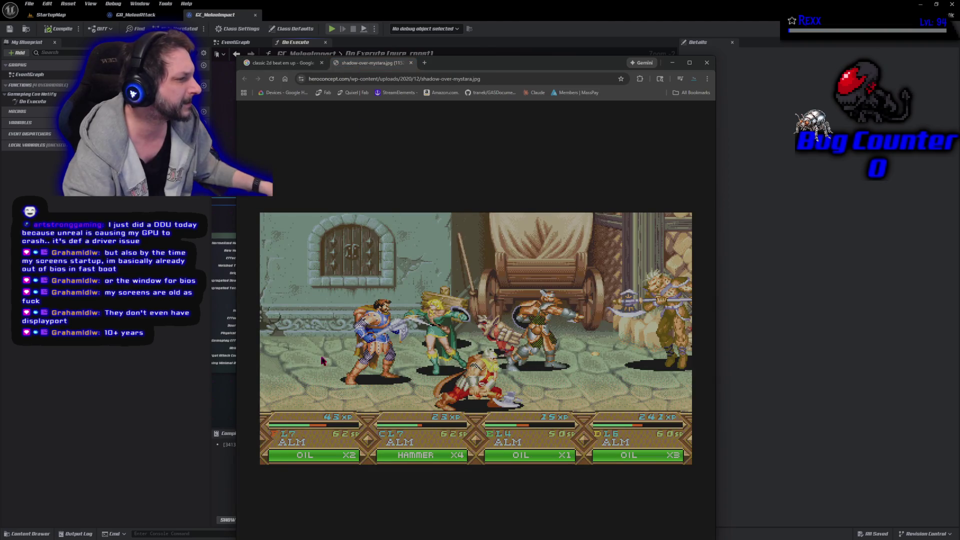
left_click(278, 64)
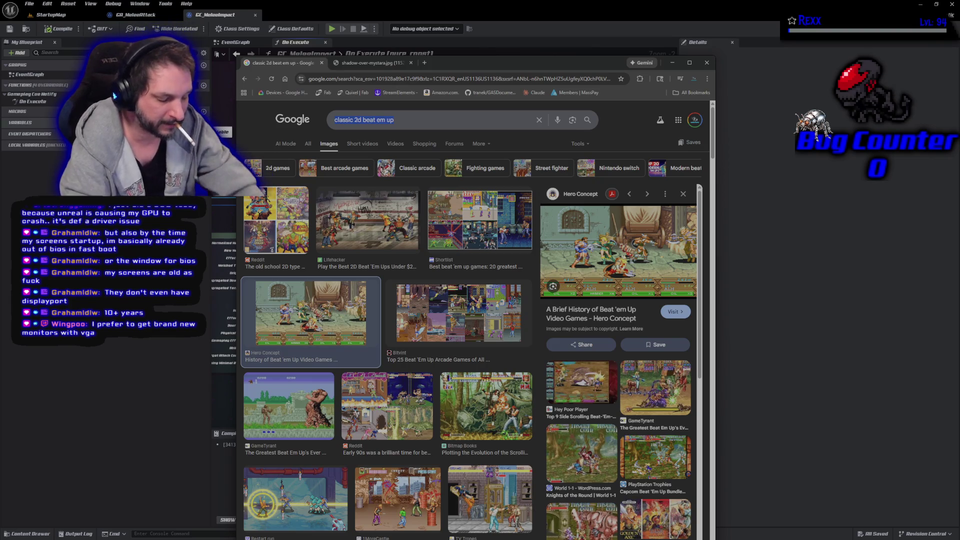
type("dark souls")
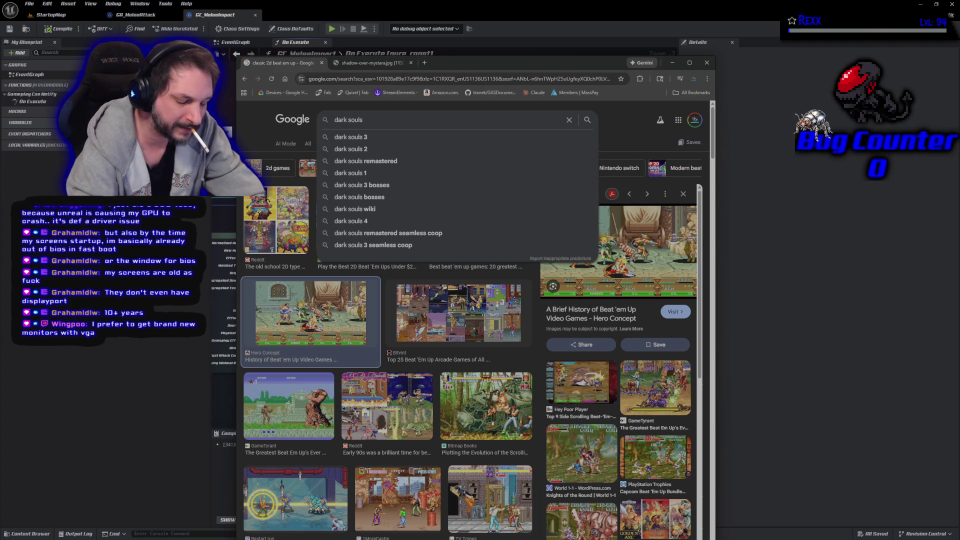
Search images for 'dark souls' and open the Nintendo Dark Souls Remastered screenshot in a new tab.
key("Return")
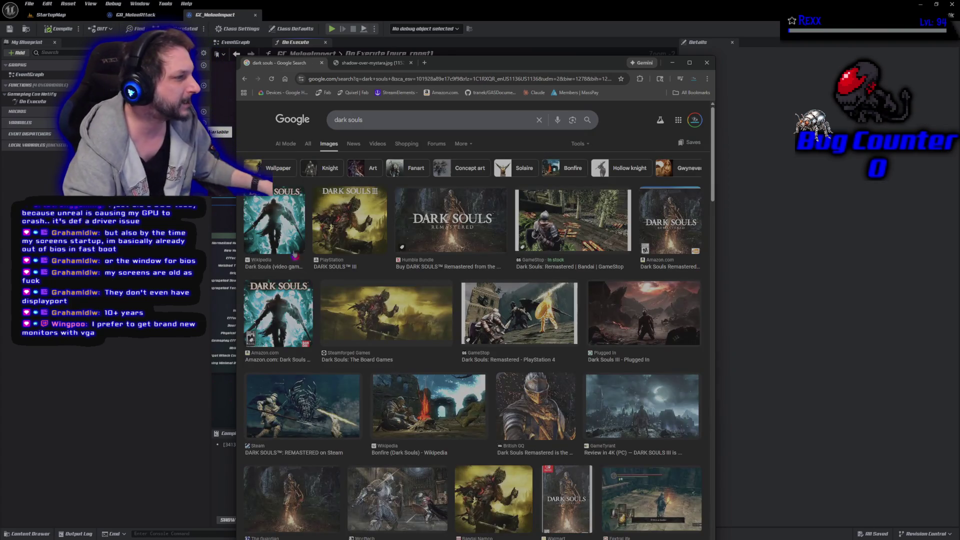
scroll(502, 390, "down", 5)
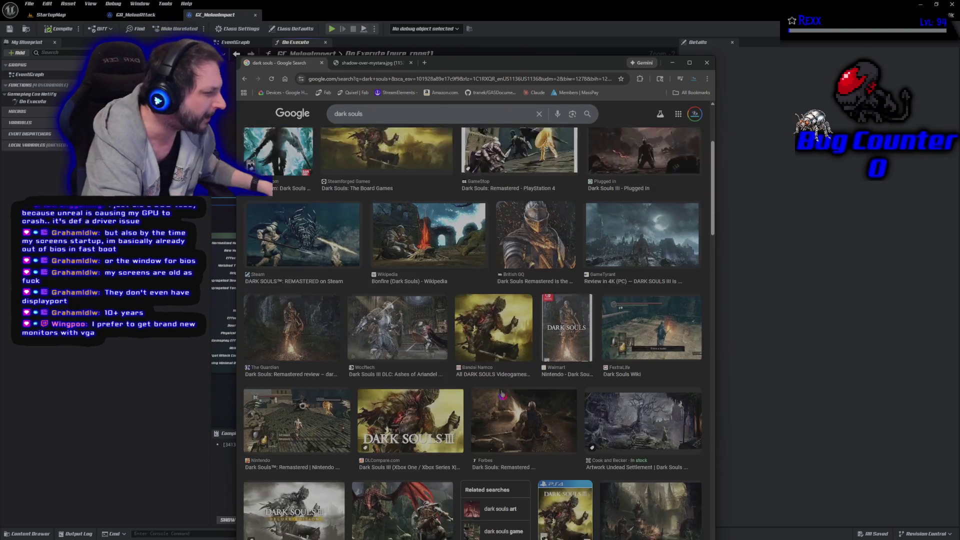
left_click(347, 386)
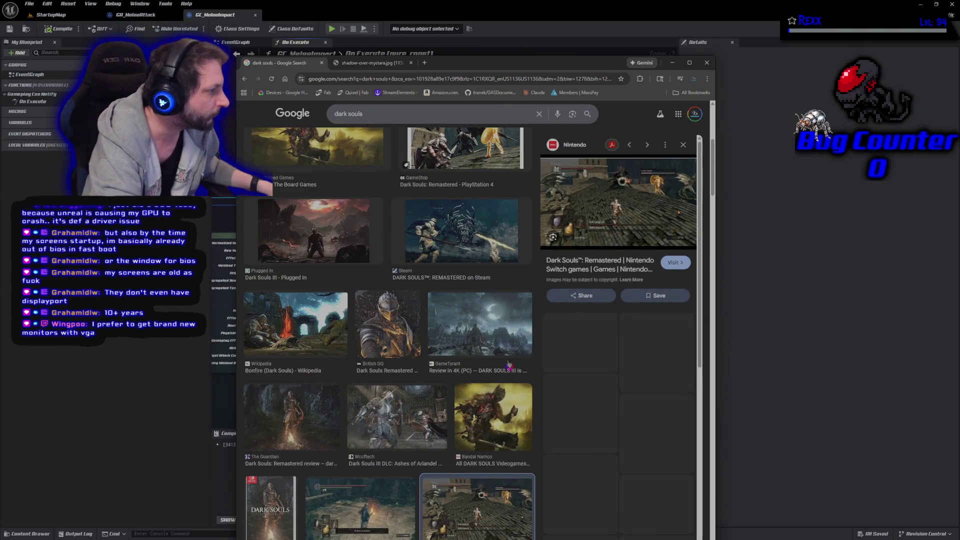
right_click(584, 220)
left_click(623, 319)
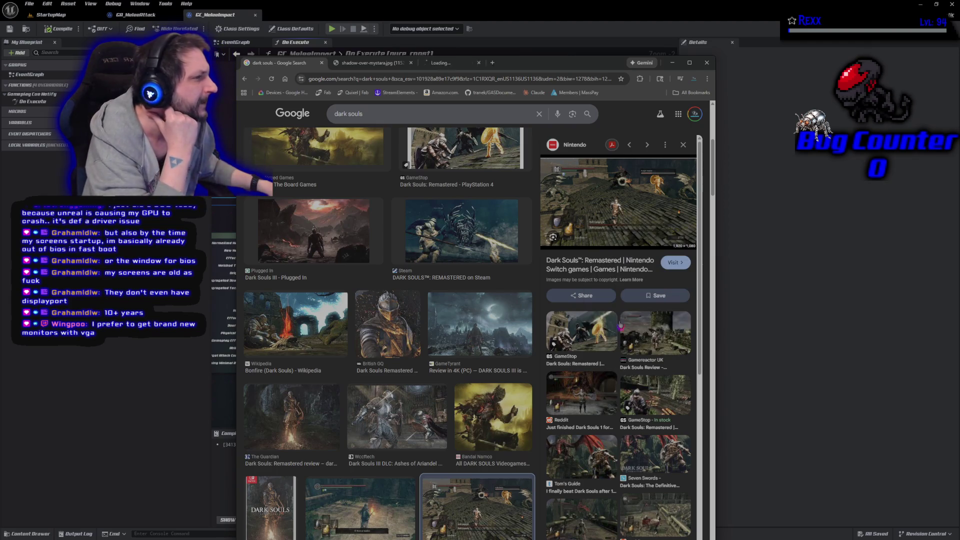
left_click(438, 64)
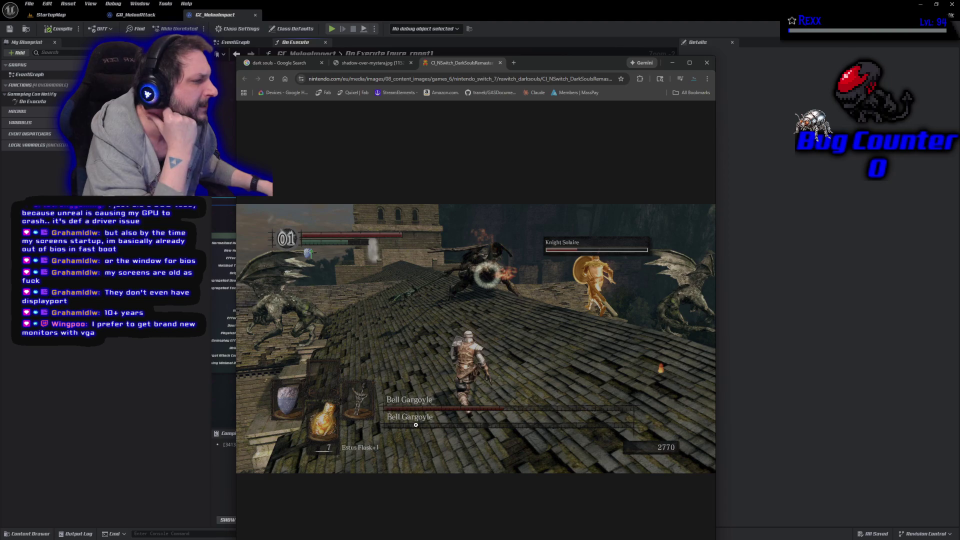
left_click(257, 61)
Search images for 'hellblade' and preview the Engadget Hellblade Xbox Series X image.
triple_click(334, 112)
type("hellblade")
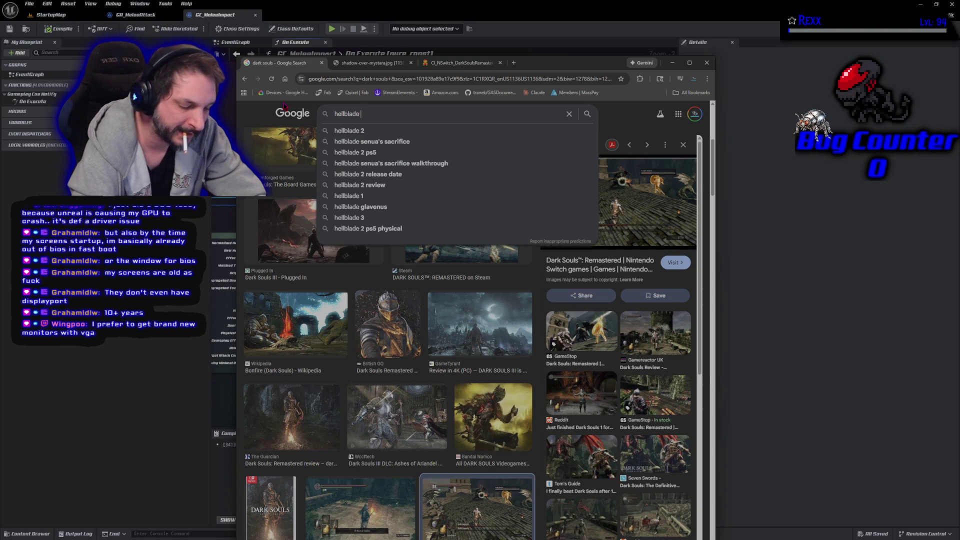
key("Return")
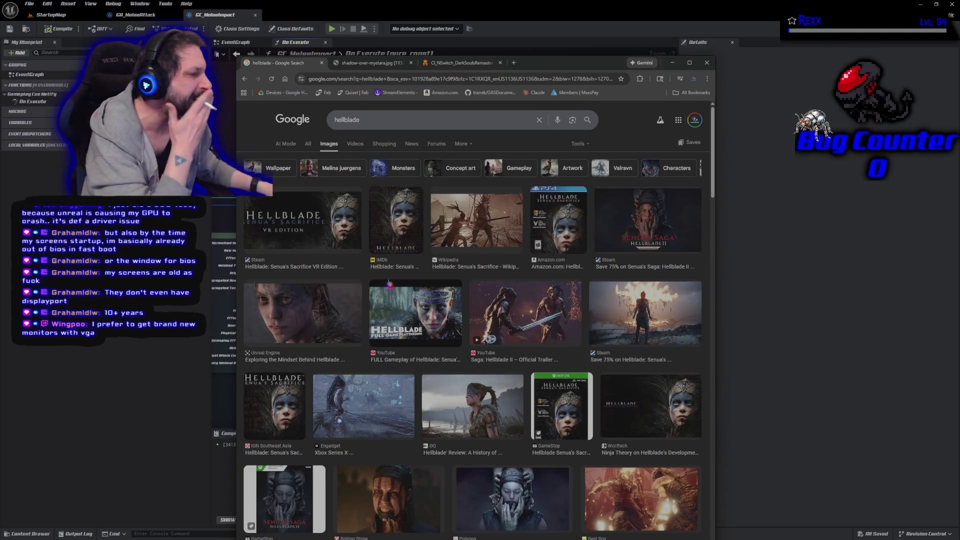
scroll(419, 312, "down", 2)
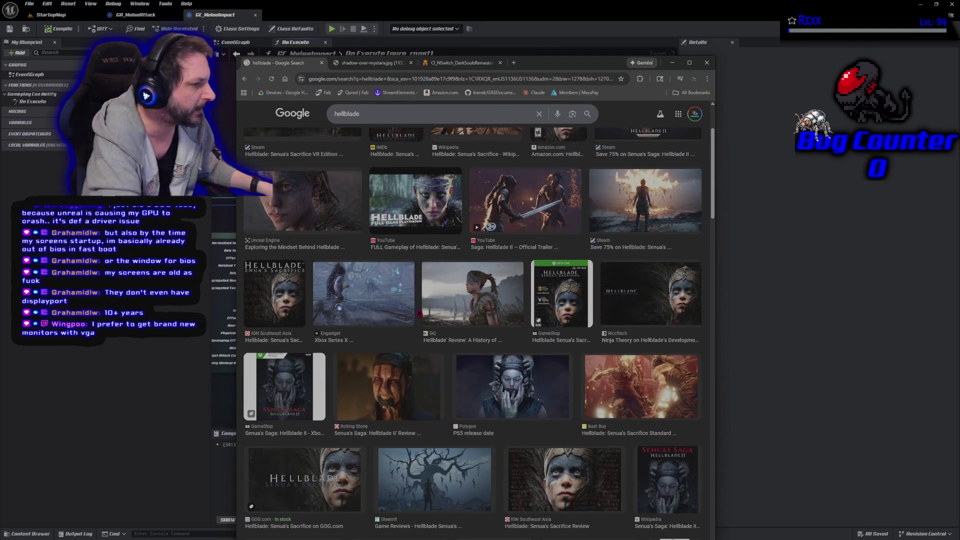
scroll(419, 312, "down", 5)
scroll(507, 311, "down", 2)
scroll(479, 330, "up", 2)
scroll(460, 354, "down", 1)
scroll(460, 354, "down", 5)
scroll(458, 351, "up", 7)
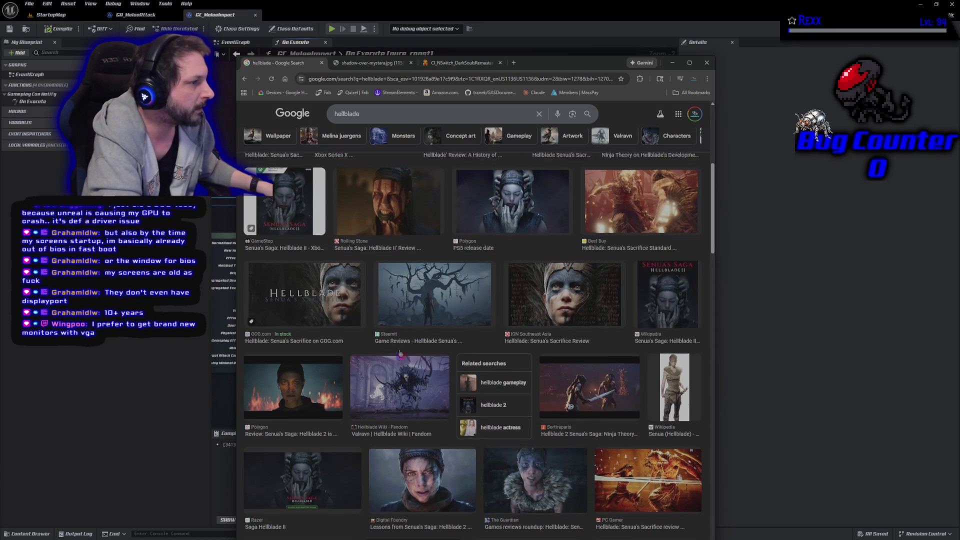
scroll(475, 365, "down", 5)
left_click(377, 357)
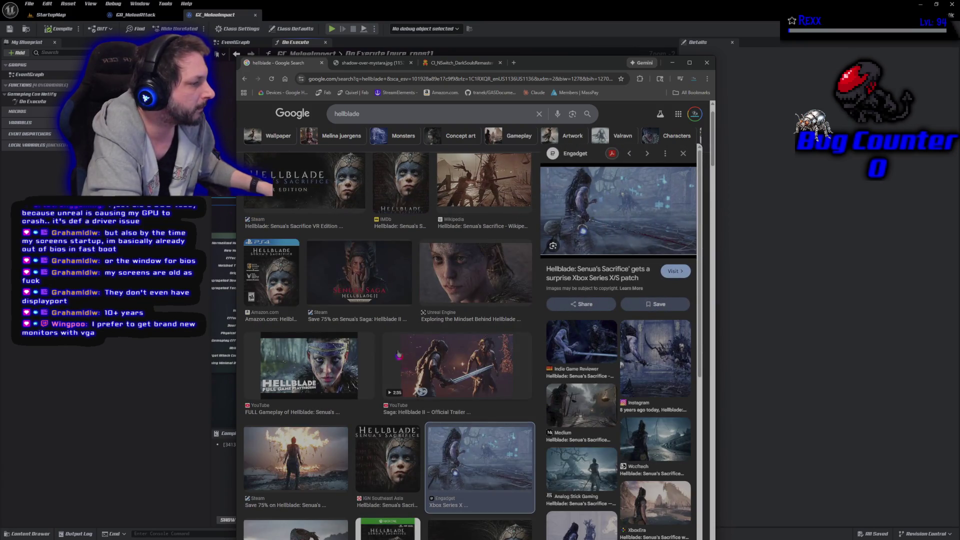
scroll(378, 359, "down", 5)
scroll(381, 373, "down", 10)
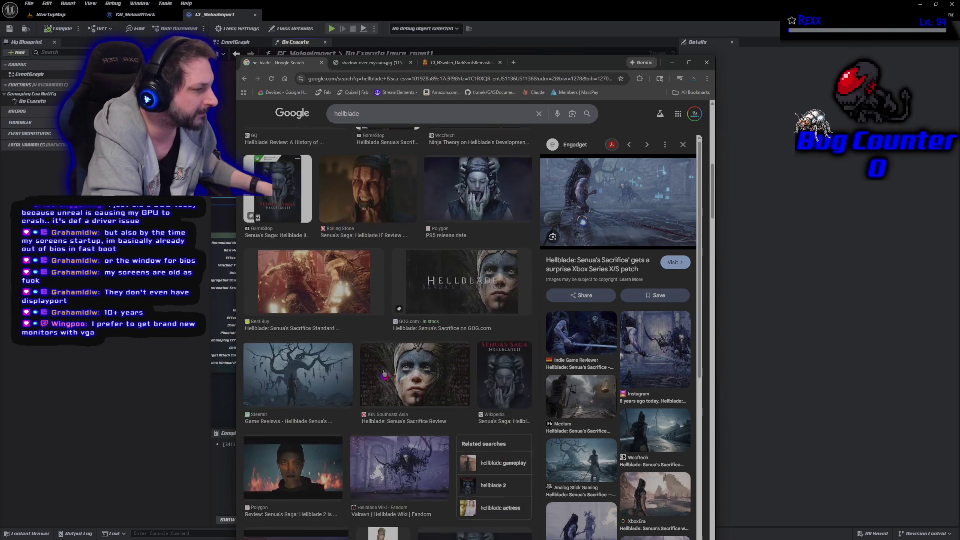
scroll(385, 375, "down", 3)
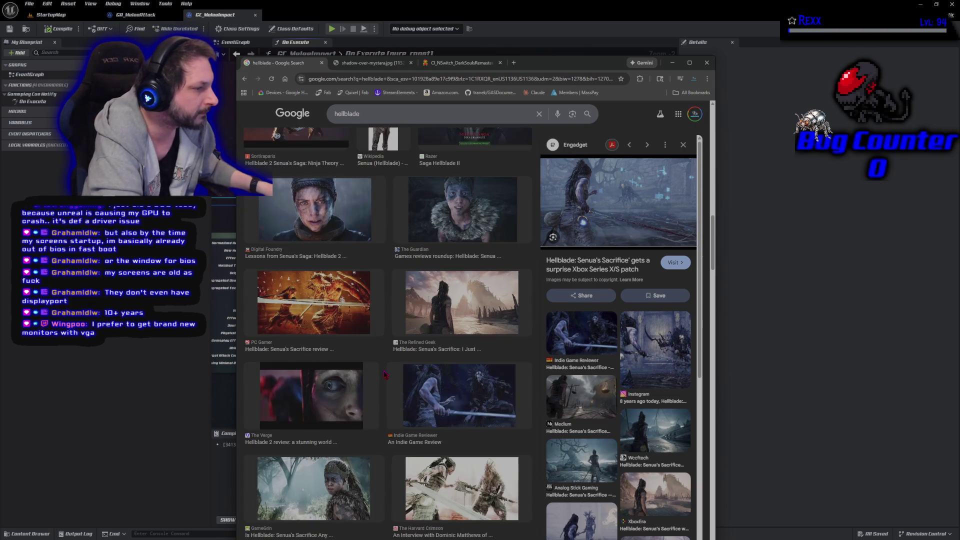
scroll(384, 374, "down", 5)
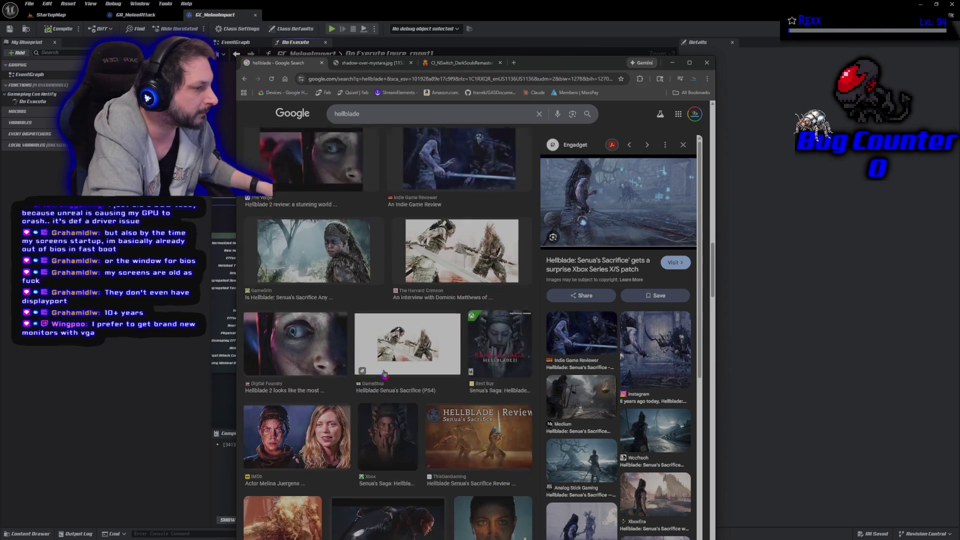
scroll(385, 375, "down", 4)
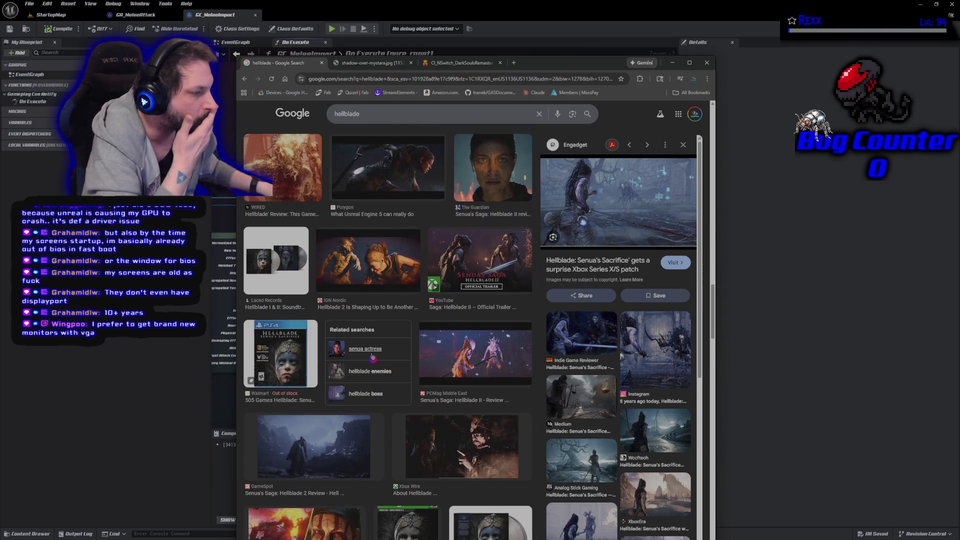
scroll(375, 359, "down", 4)
Refine to 'hellblade combat', open the COMBAT GAMEPLAY image in a new tab, and close the results tab.
left_click(399, 112)
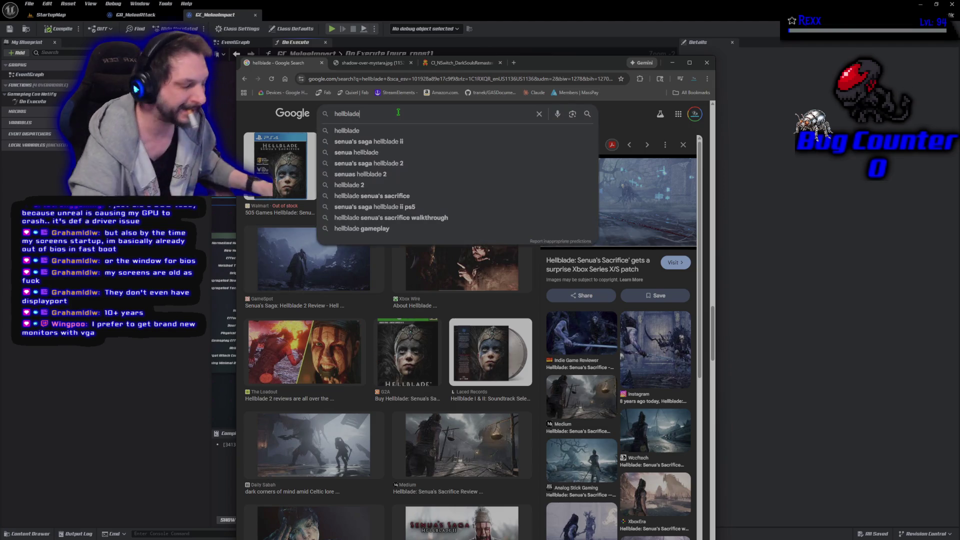
type(" combat")
key("Return")
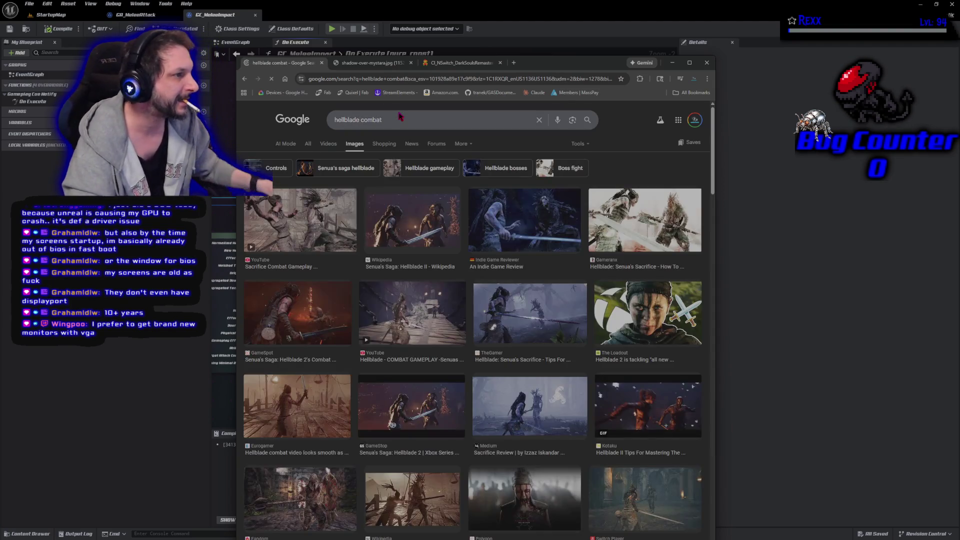
left_click(374, 340)
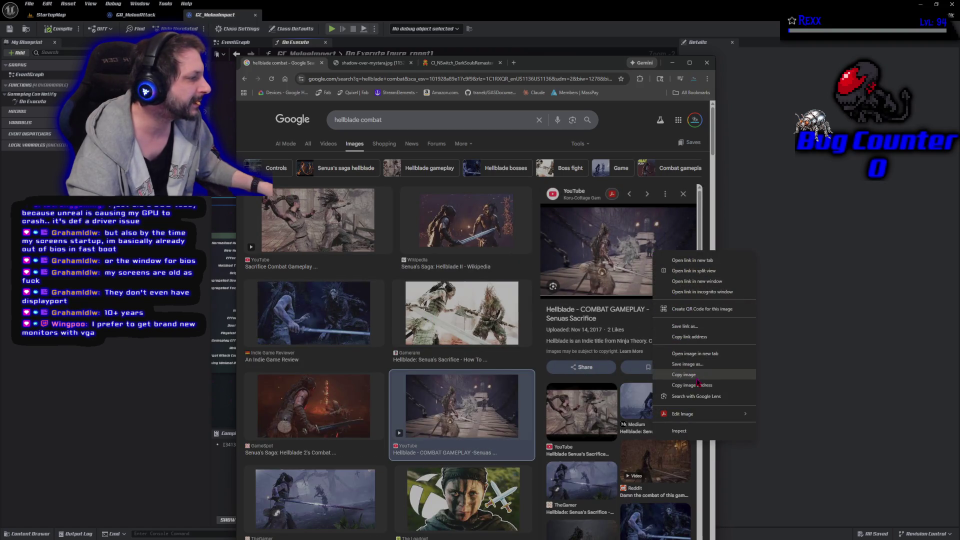
left_click(696, 354)
middle_click(277, 66)
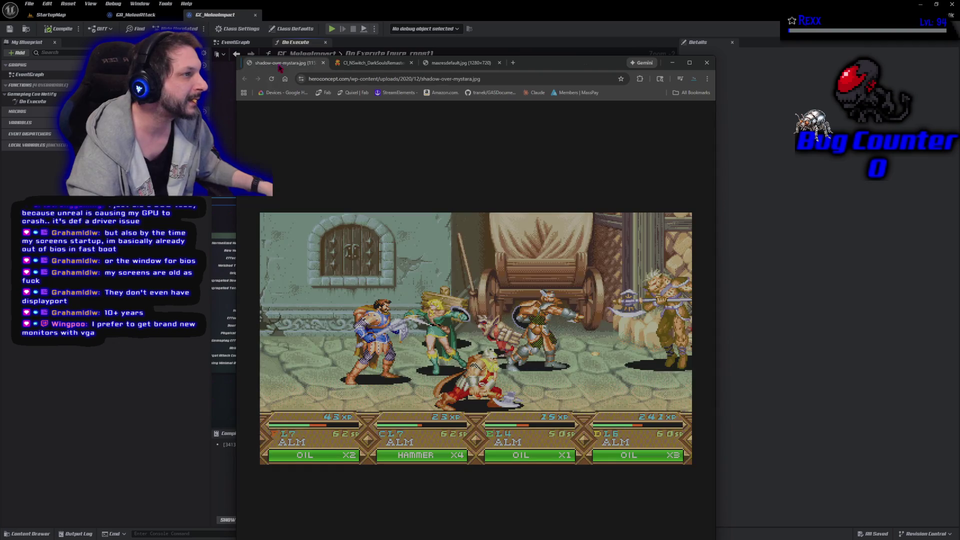
left_click(452, 69)
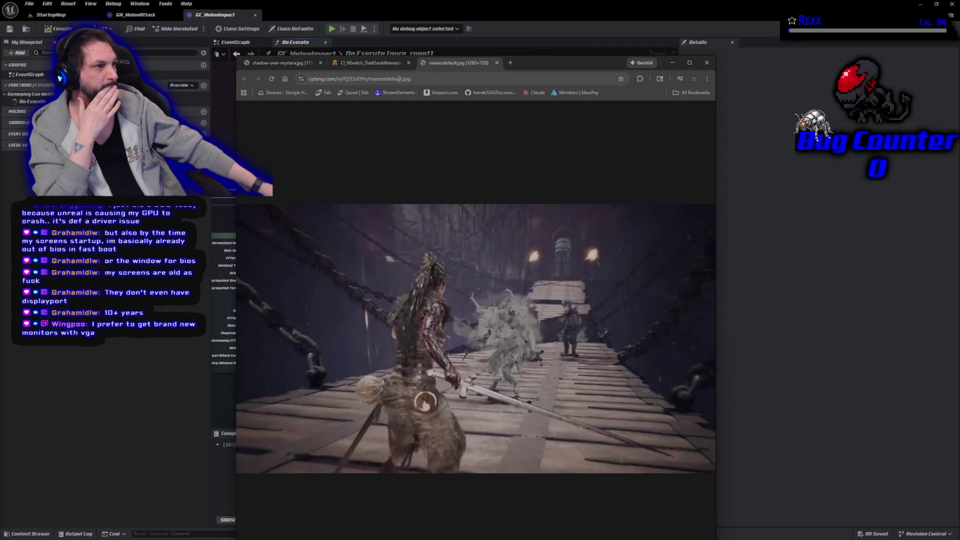
Flip between the Dark Souls, Mystara and Hellblade reference image tabs, then add a new tab.
left_click(362, 64)
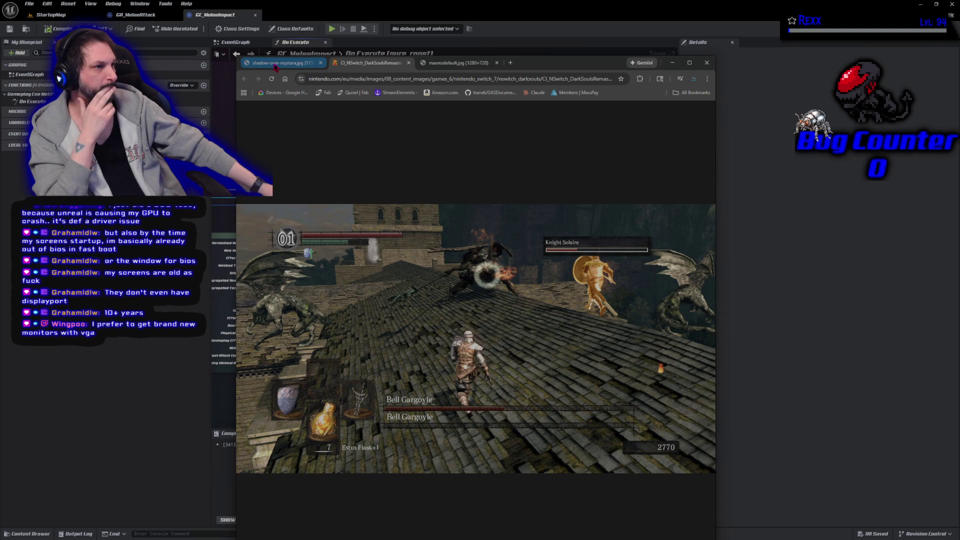
left_click(275, 64)
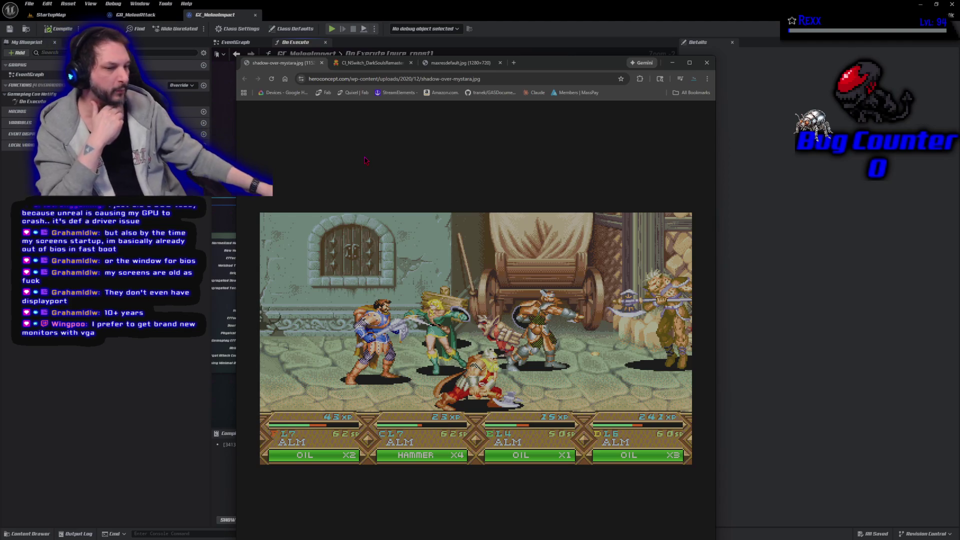
left_click(378, 70)
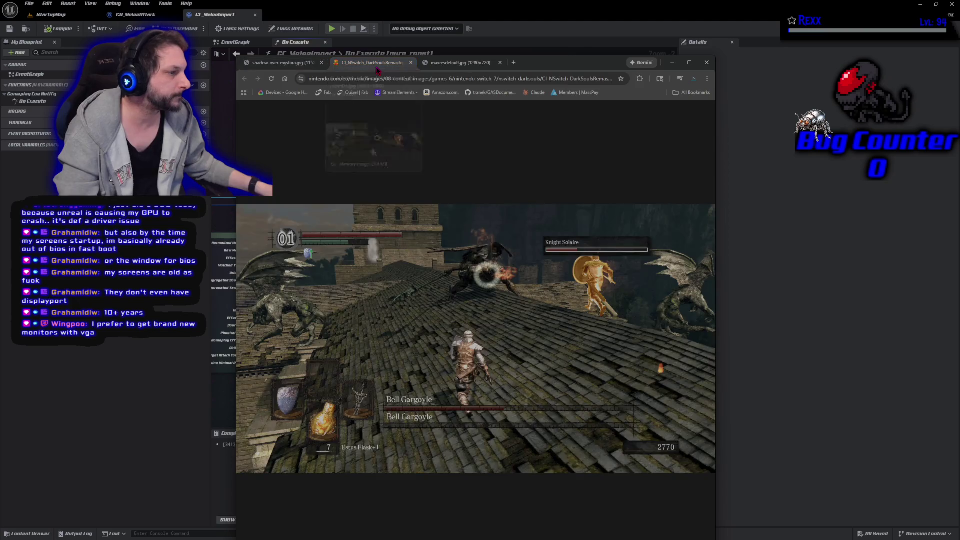
left_click(458, 64)
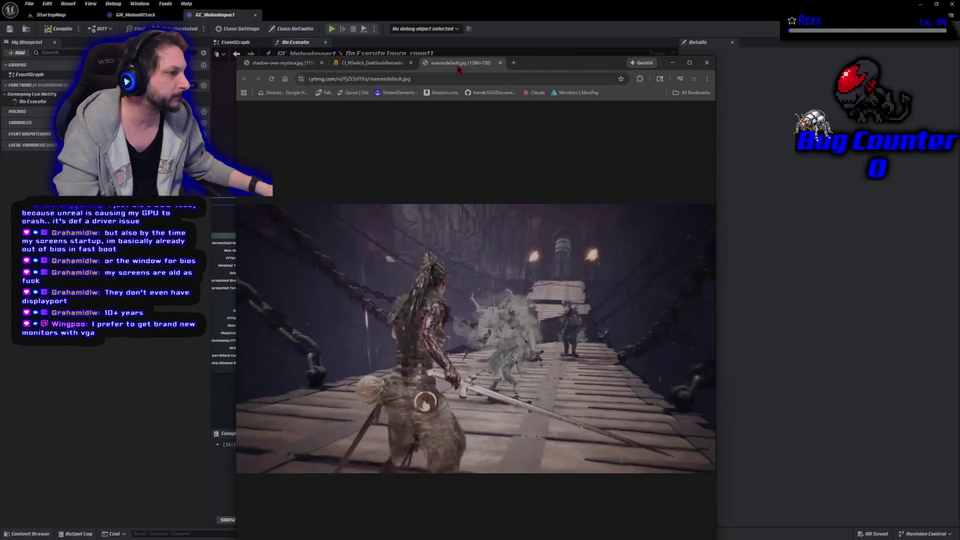
left_click(513, 63)
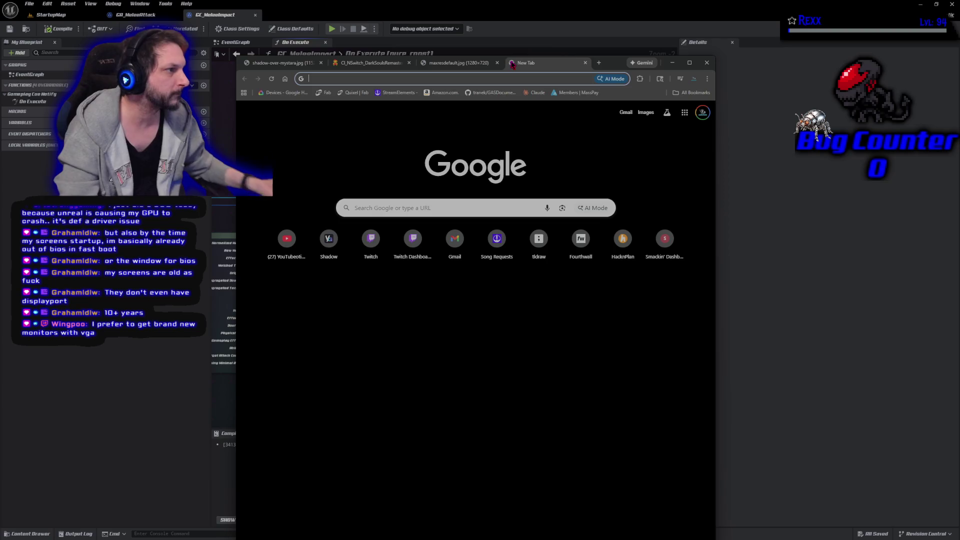
Search 'baldurs gate dark alliance', narrow it to 'dark alliance', and show image results.
type("ba")
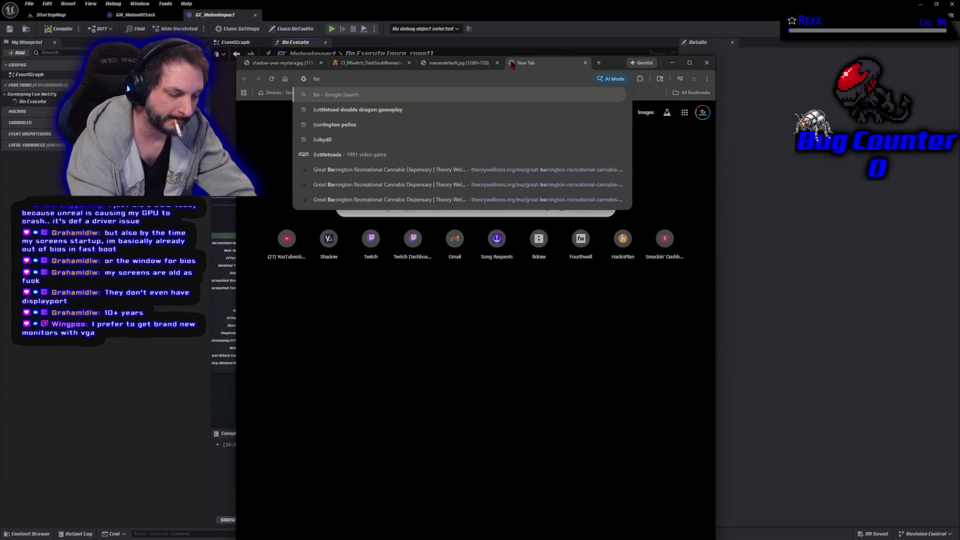
type("ldurs gate ")
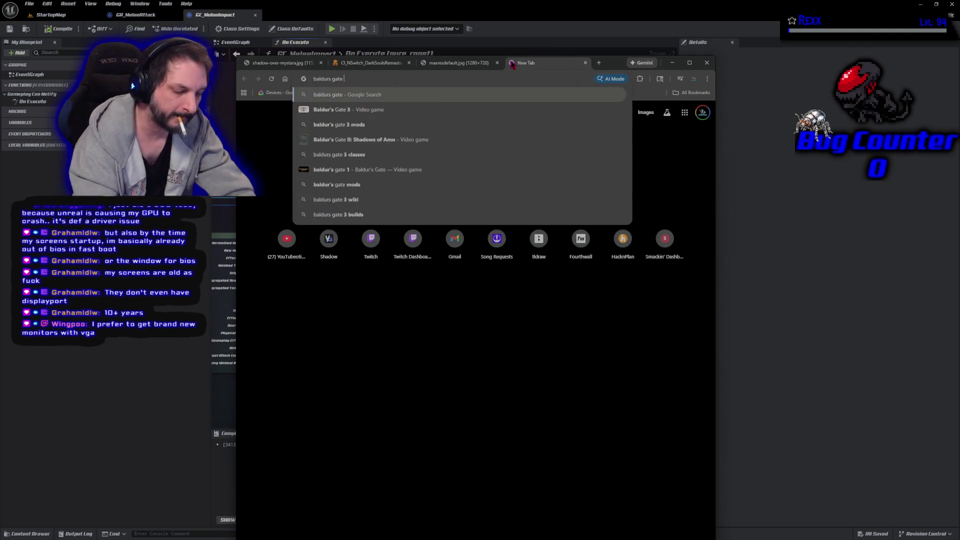
type("dark alliance")
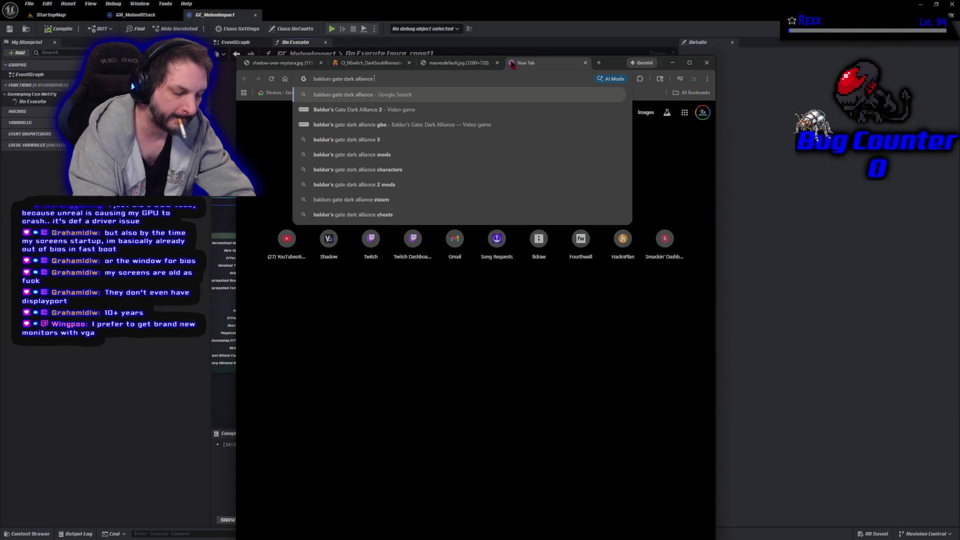
key("Return")
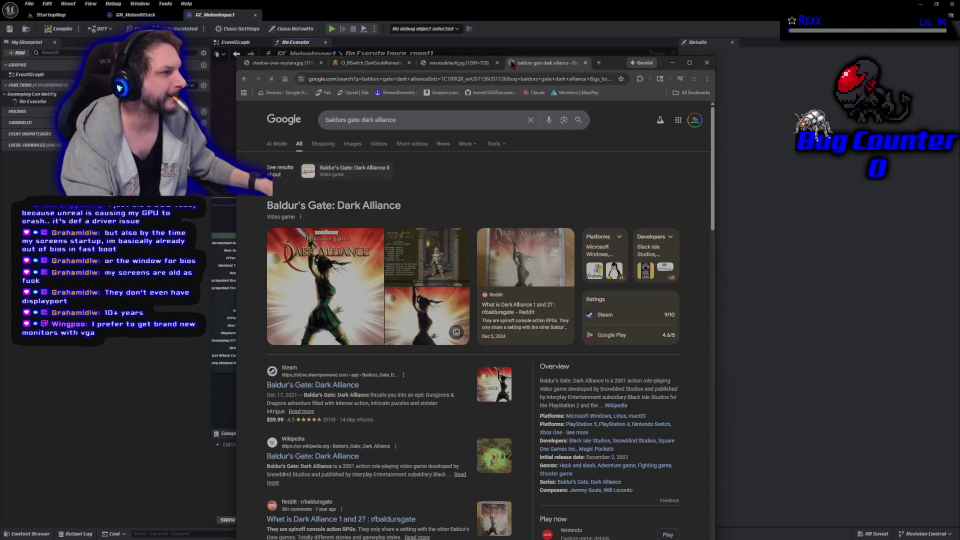
left_click_drag(360, 120, 299, 122)
key("BackSpace")
key("Return")
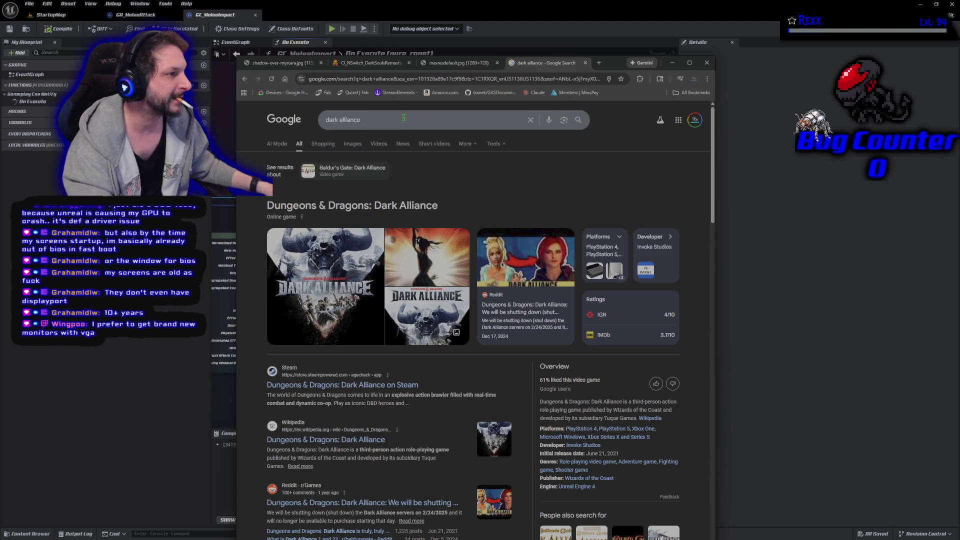
left_click(360, 144)
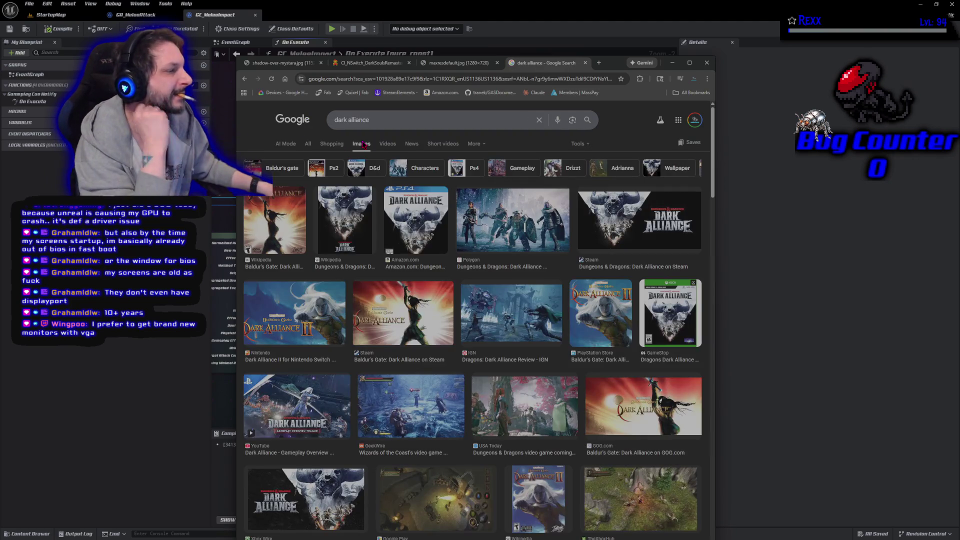
Preview the GeekWire and then the G2A Dark Alliance screenshots.
scroll(389, 319, "down", 2)
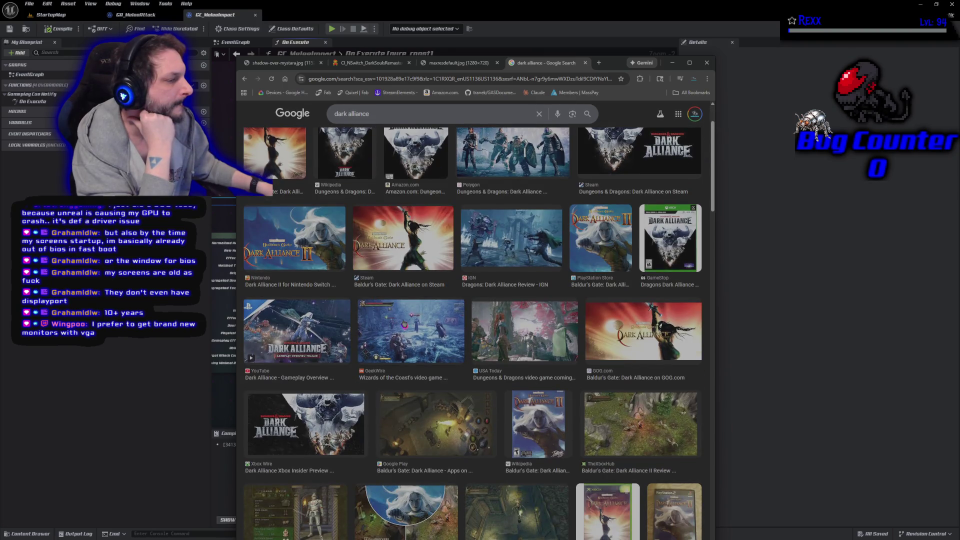
left_click(390, 319)
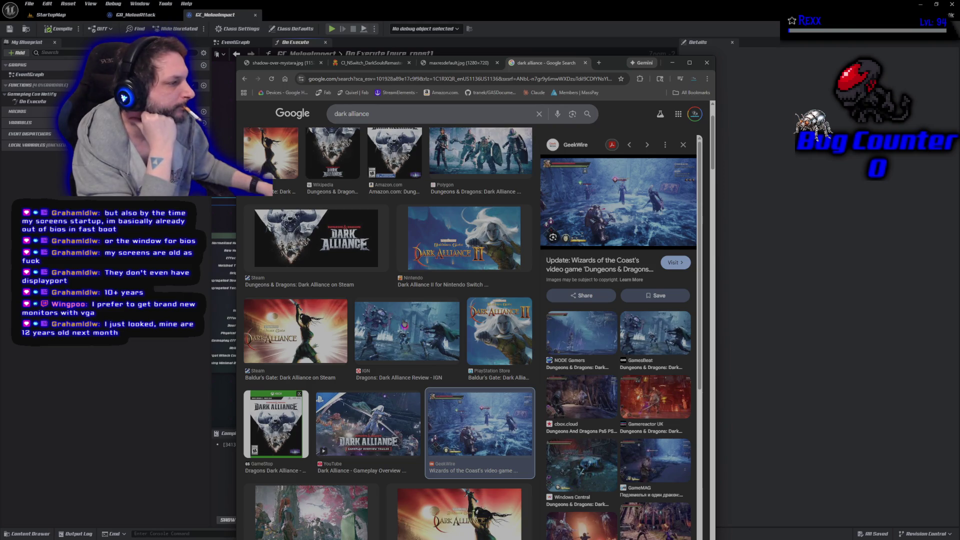
scroll(400, 320, "down", 3)
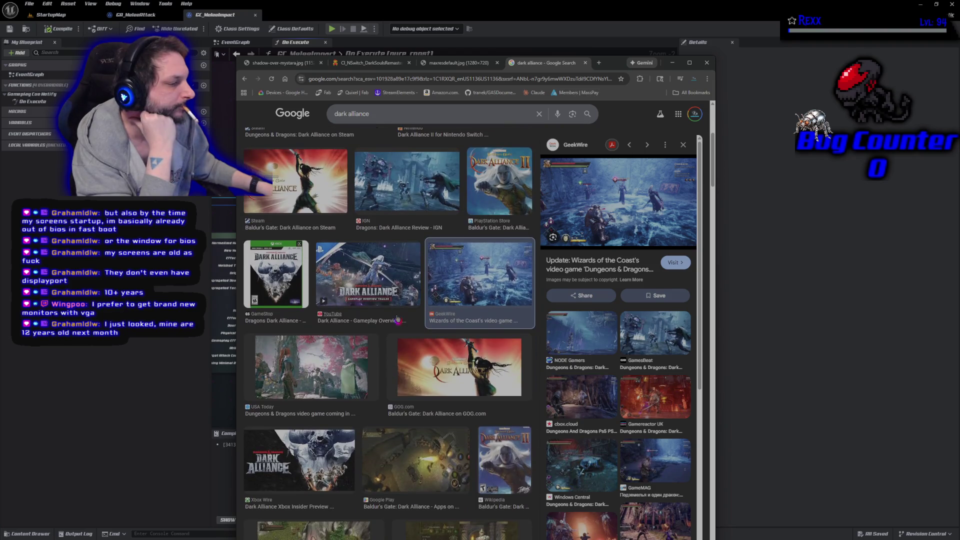
scroll(398, 319, "up", 3)
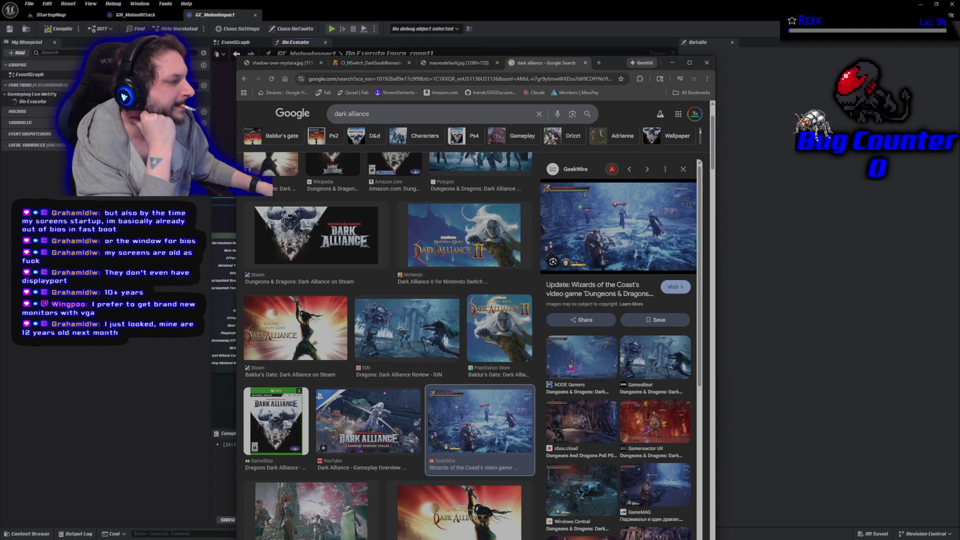
scroll(498, 371, "down", 5)
scroll(499, 370, "down", 8)
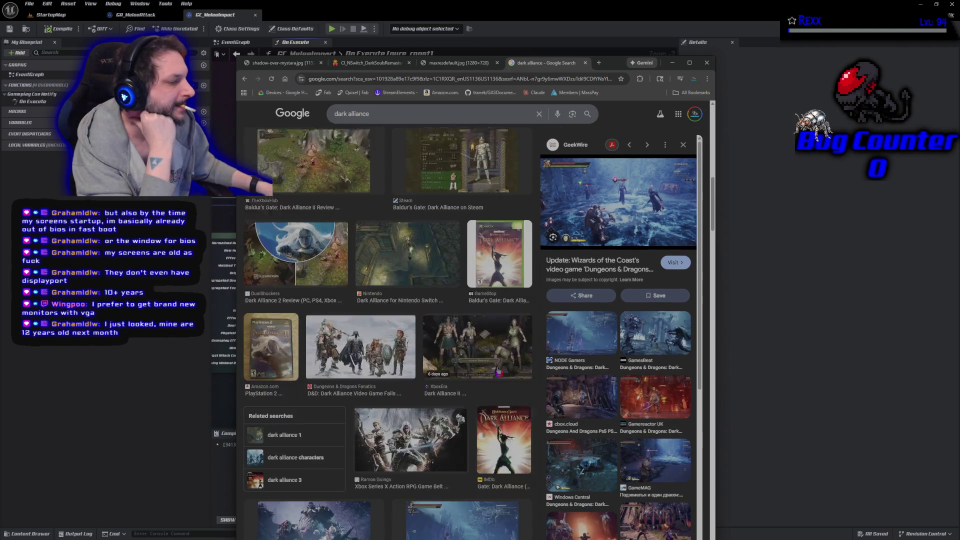
scroll(498, 370, "down", 3)
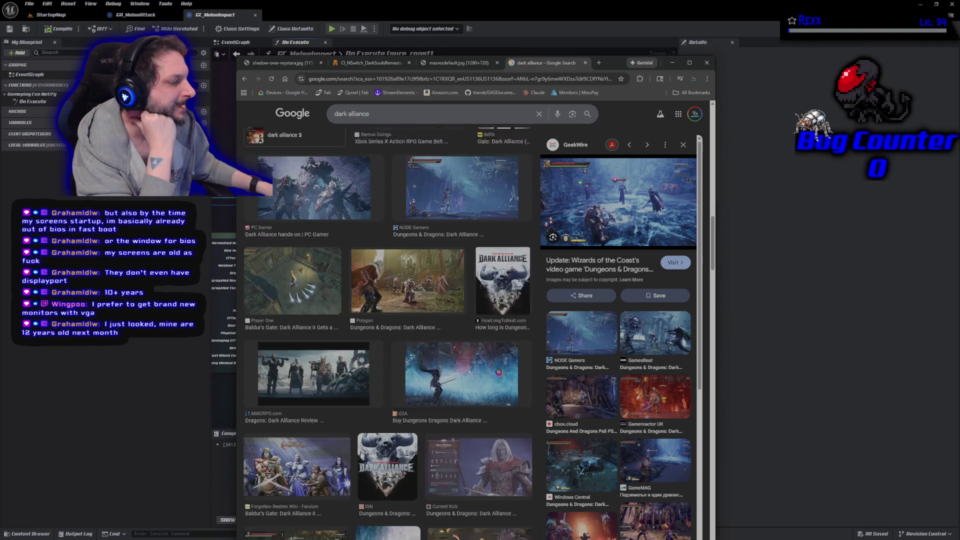
left_click(497, 364)
right_click(635, 203)
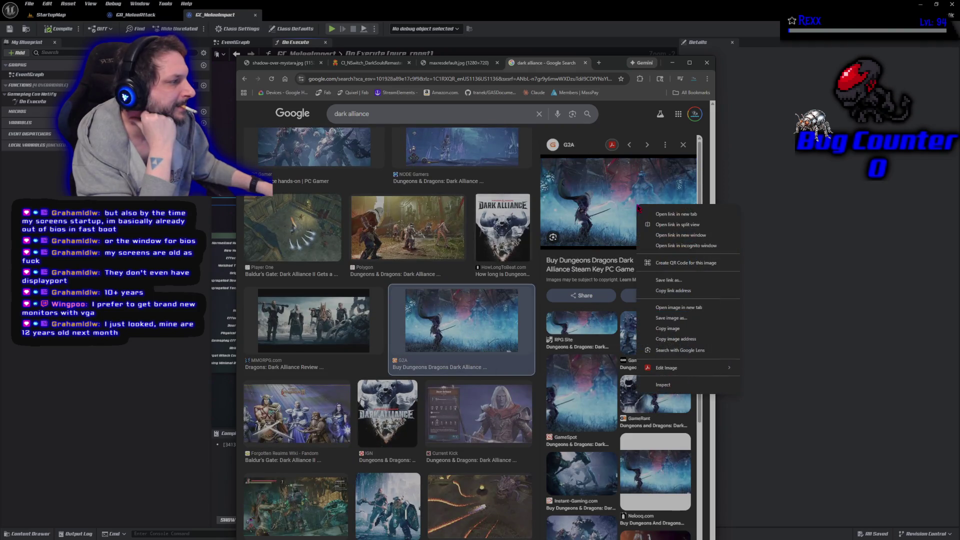
Open the G2A Dark Alliance store page in a new tab, then close it again.
left_click(647, 214)
left_click(553, 60)
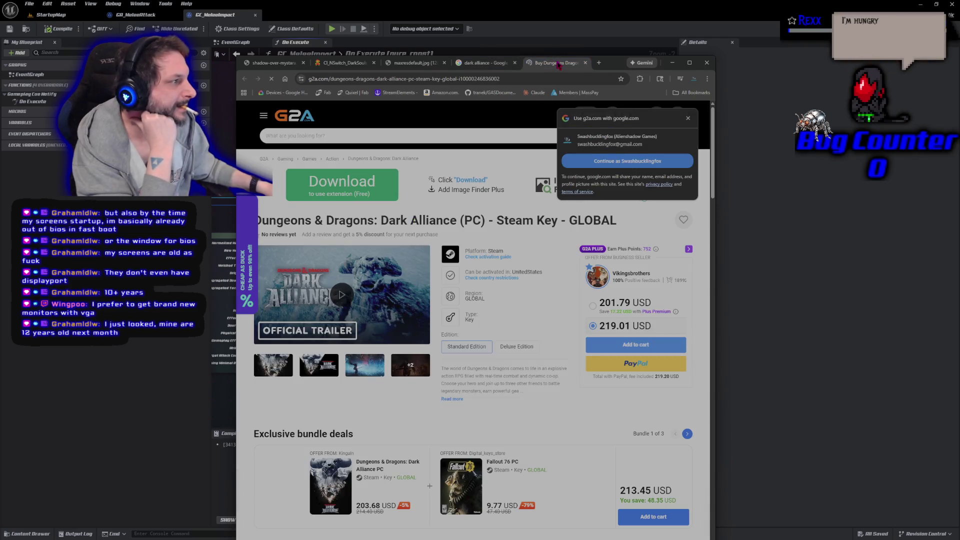
key("ctrl+w")
Open the Dark Alliance screenshot alone in a new tab and zoom to 300%, then 250%.
right_click(597, 200)
left_click(635, 303)
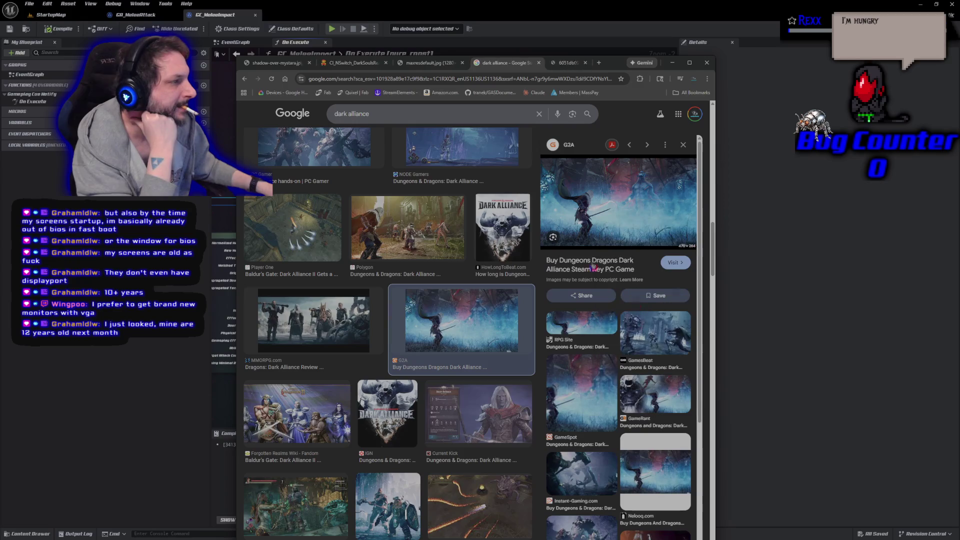
left_click(555, 63)
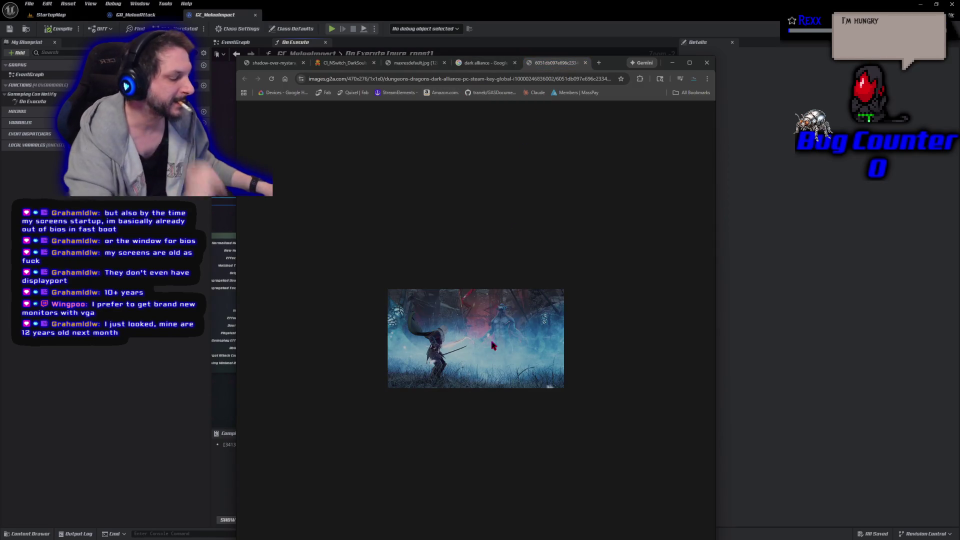
scroll(493, 345, "up", 10)
scroll(494, 343, "down", 1)
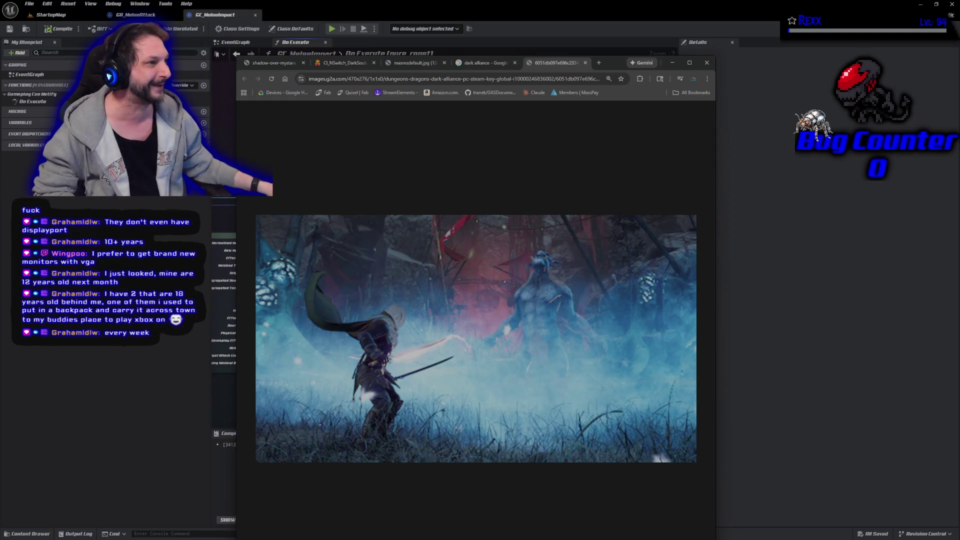
mouse_move(277, 65)
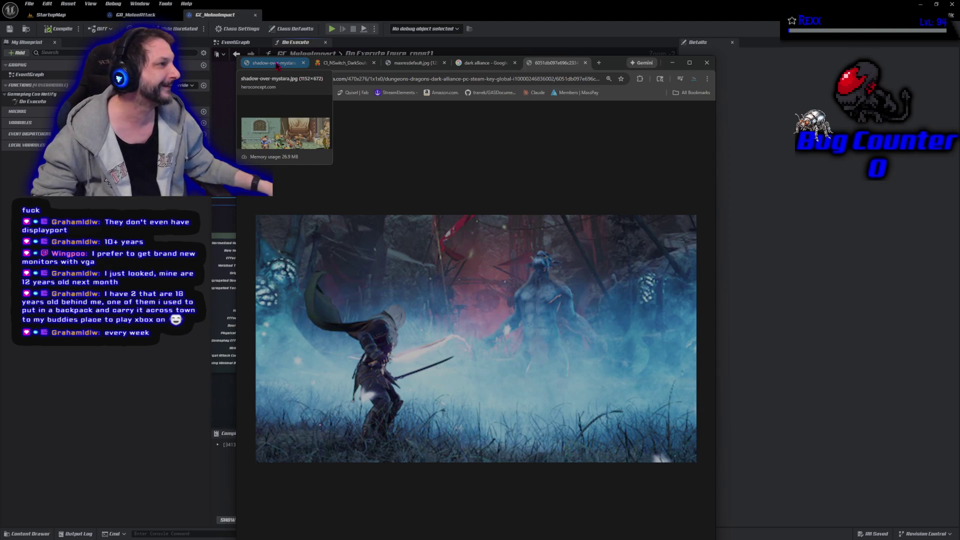
Close the 'dark alliance' search tab.
right_click(277, 65)
left_click(706, 67)
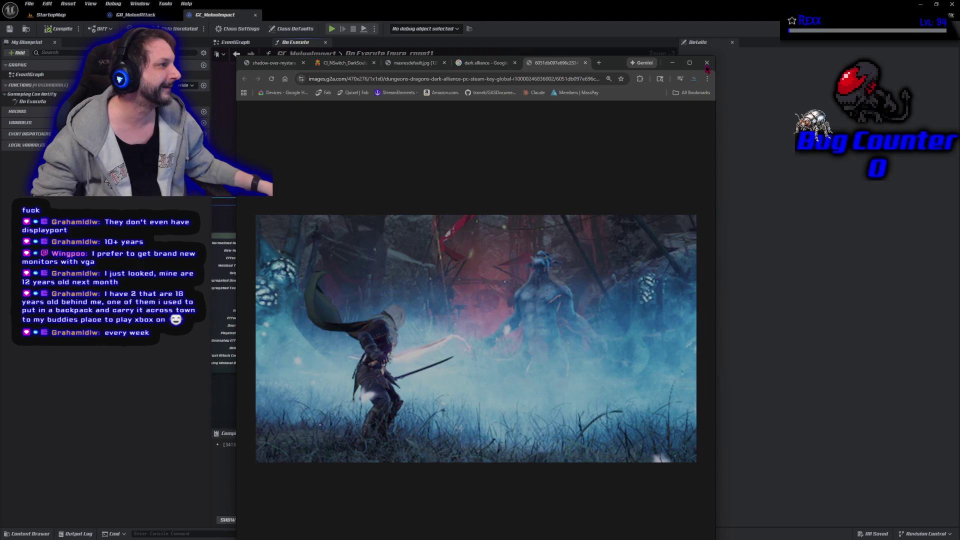
middle_click(486, 65)
Compare the maxresdefault, Dark Souls and Shadow over Mystara screenshots, then start a fresh tab.
left_click(422, 70)
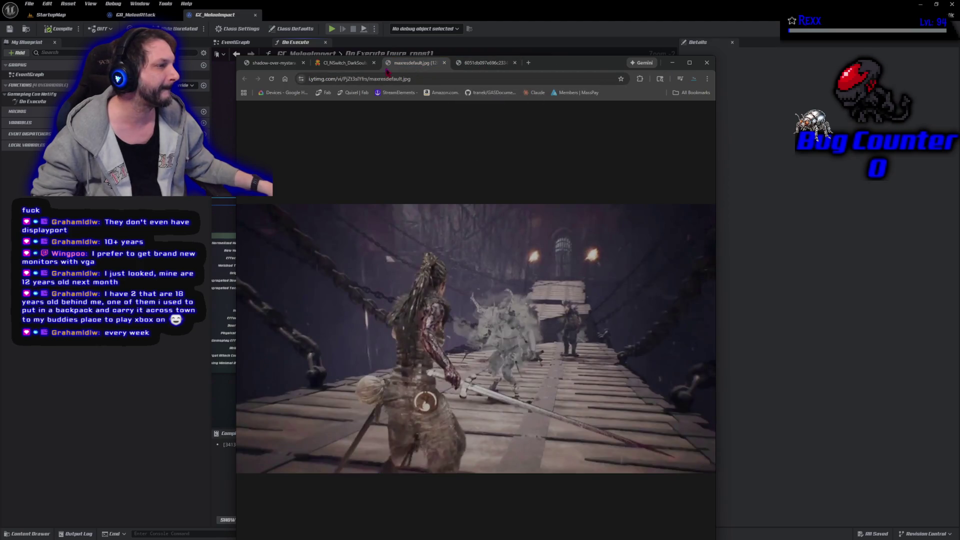
left_click(360, 66)
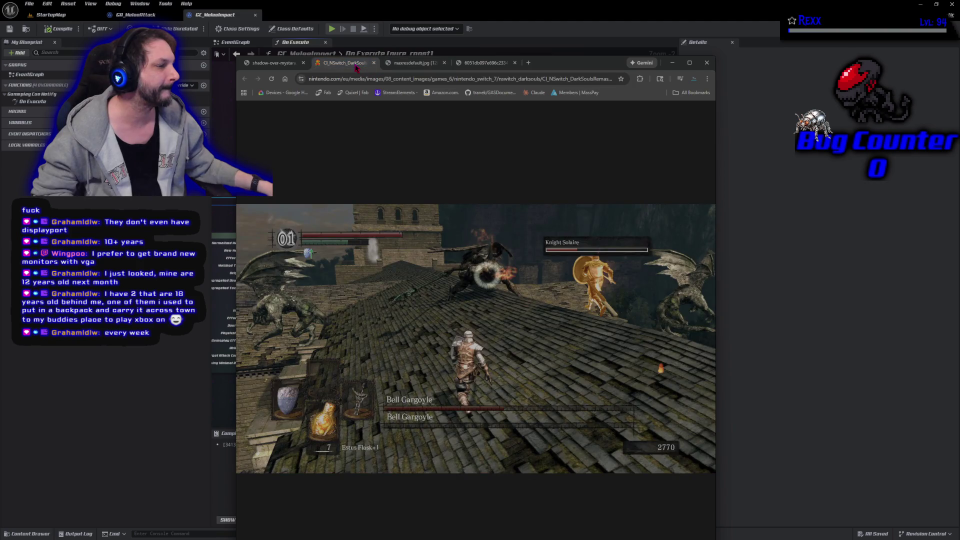
left_click(272, 63)
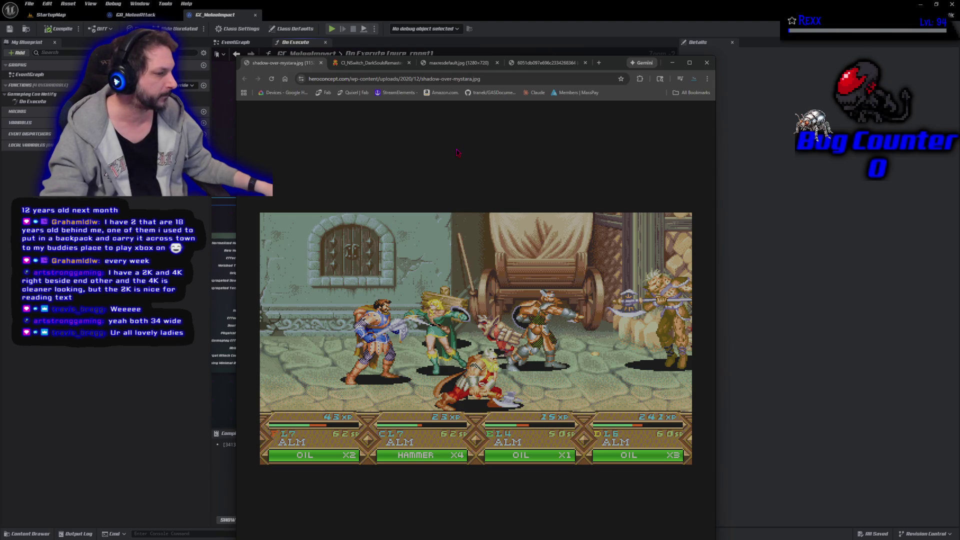
left_click(368, 64)
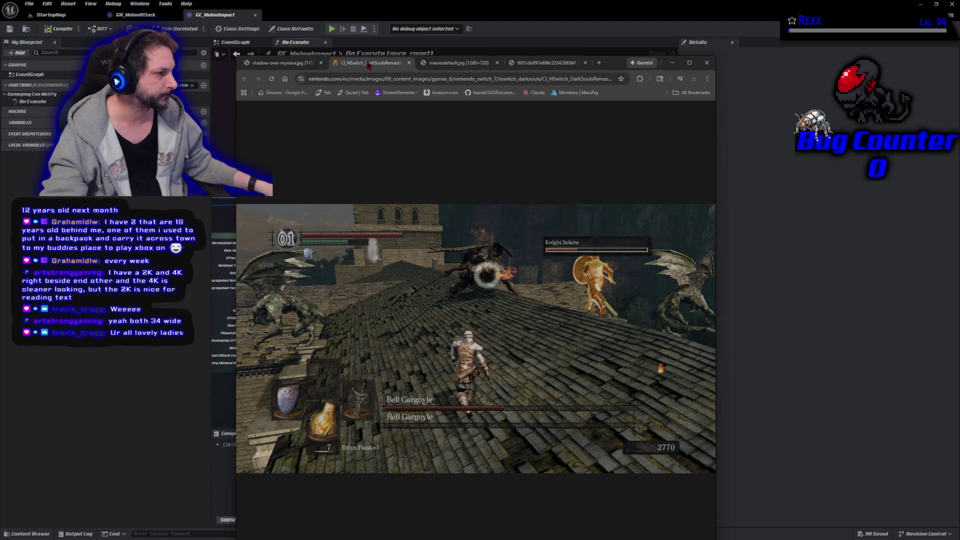
left_click(598, 63)
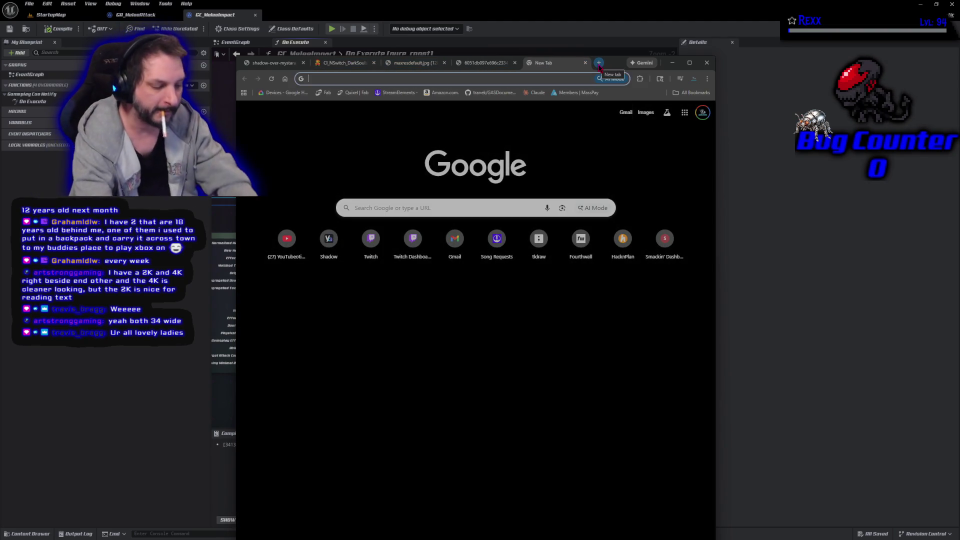
Search Google Images for 'lord of the rings war in the north'.
type("lord of the rings ")
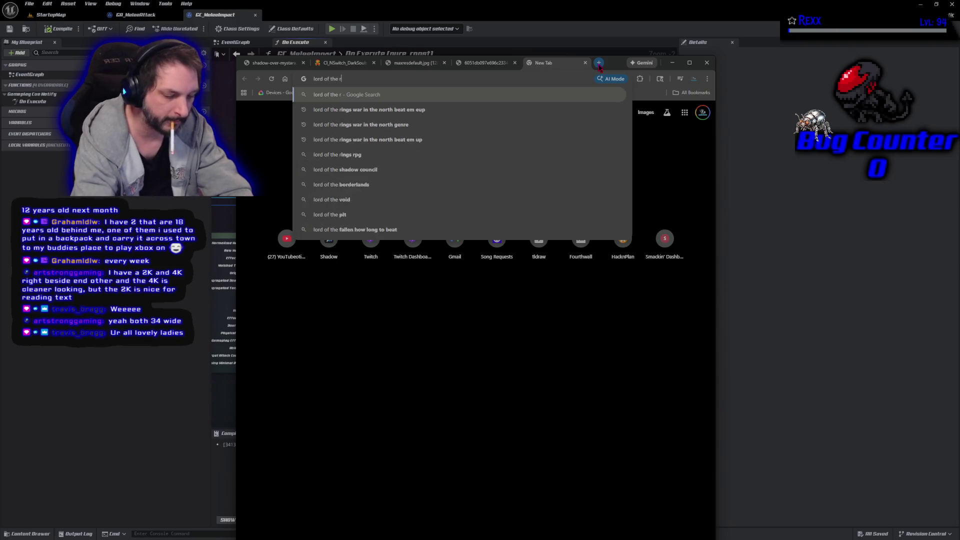
type("war in the north")
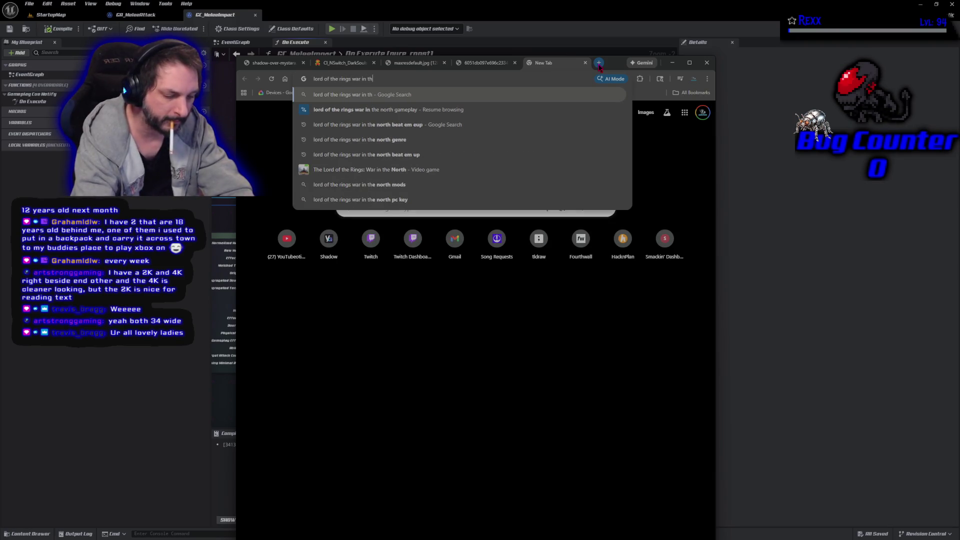
key("Return")
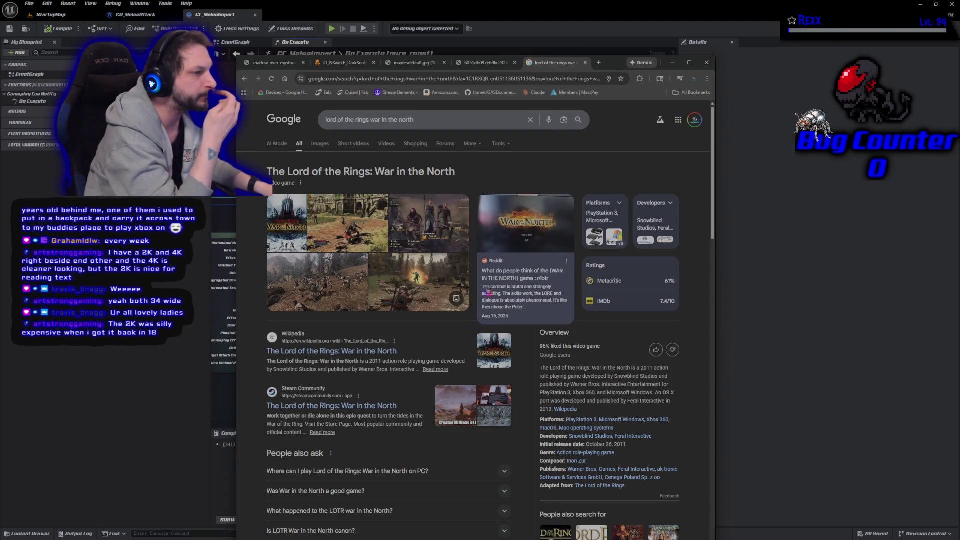
left_click(321, 148)
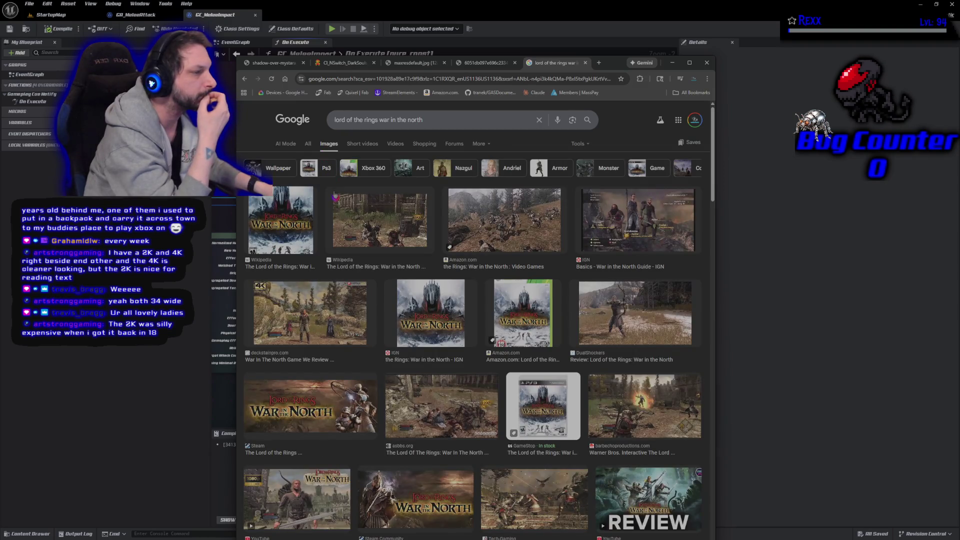
scroll(387, 355, "down", 1)
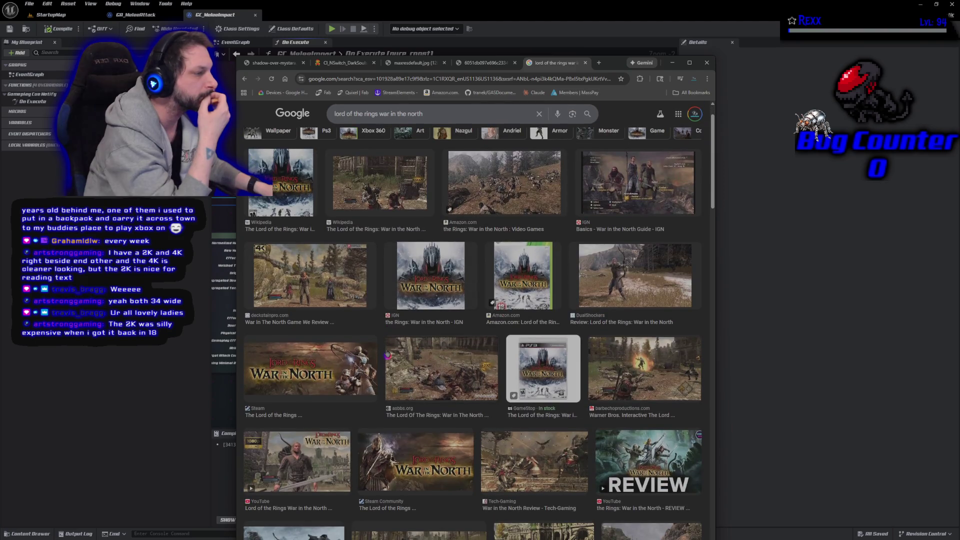
scroll(387, 355, "down", 4)
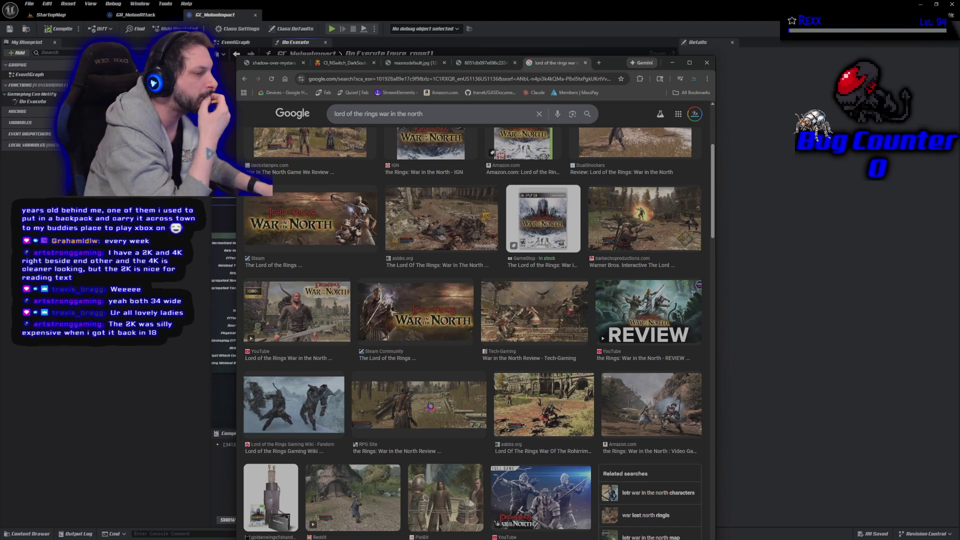
Open a full-size War in the North screenshot from the results in its own tab.
left_click(351, 500)
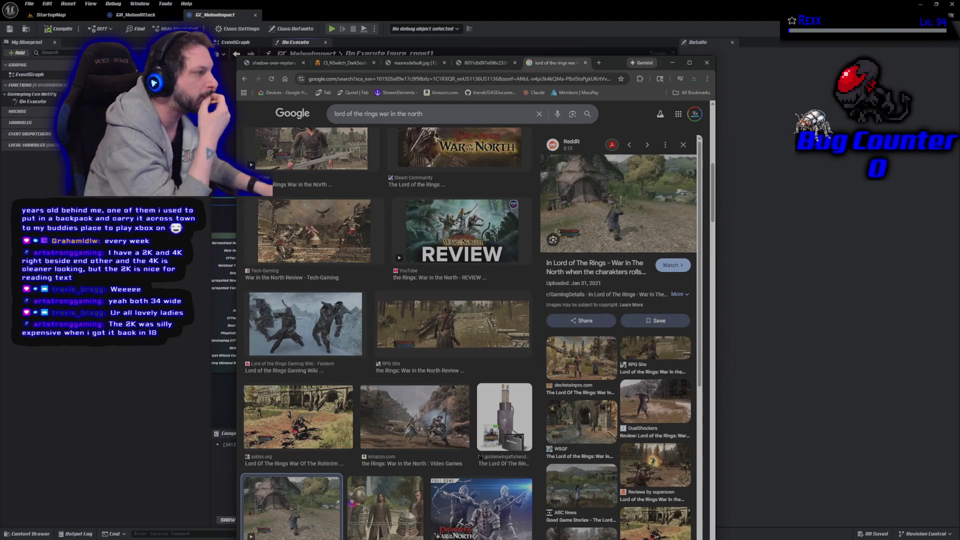
scroll(576, 458, "down", 4)
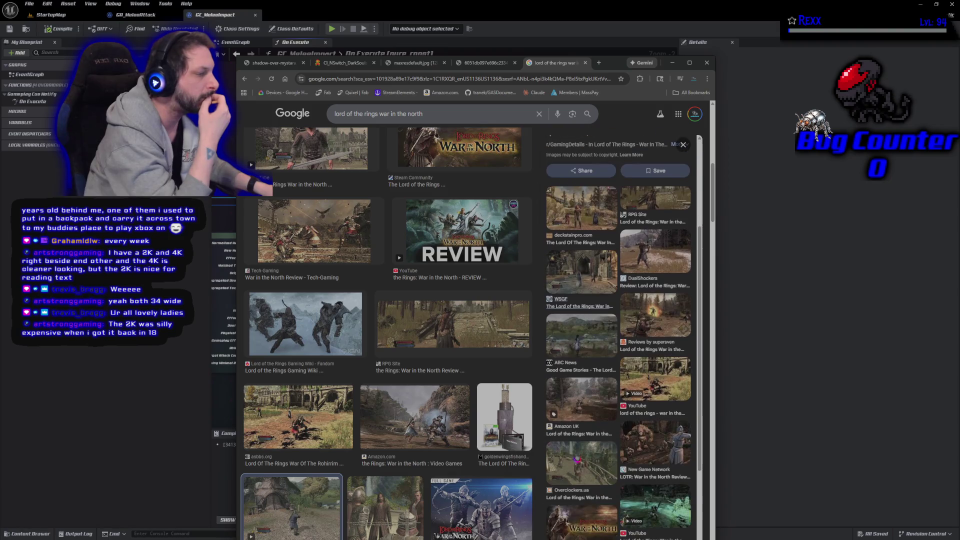
scroll(577, 458, "down", 1)
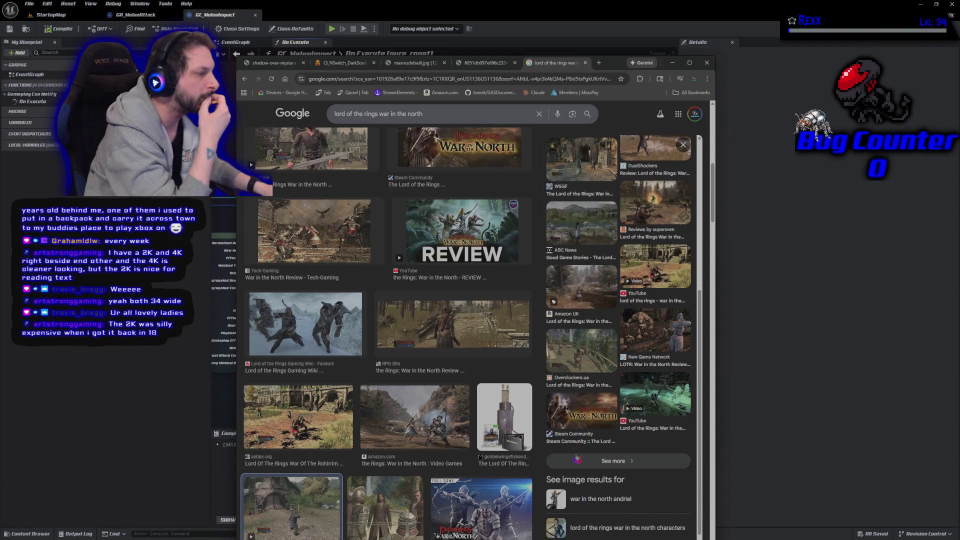
left_click(597, 369)
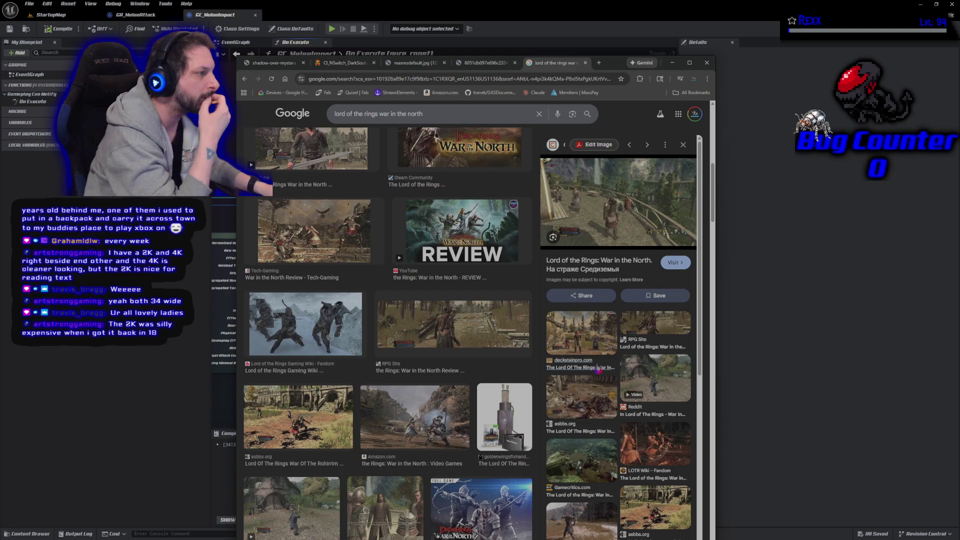
right_click(617, 198)
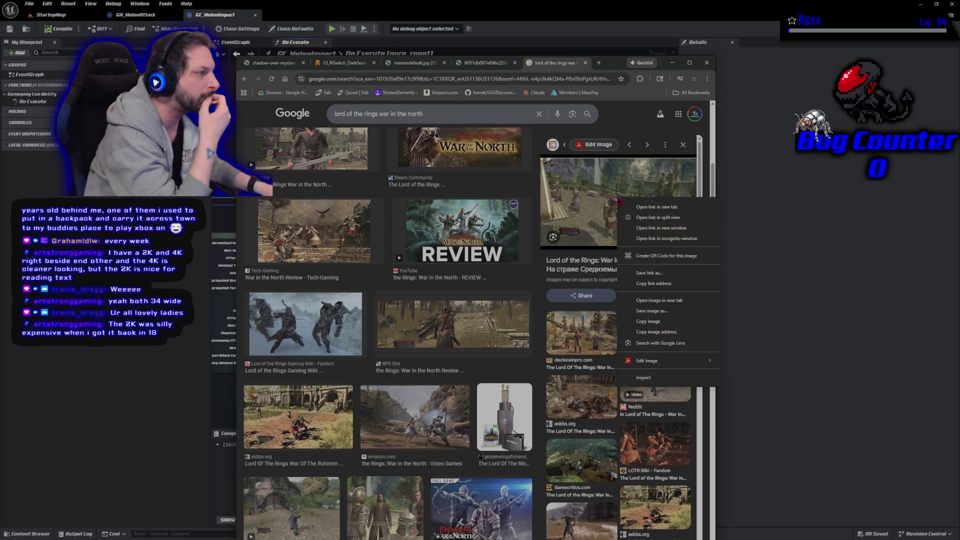
left_click(665, 300)
left_click(502, 64)
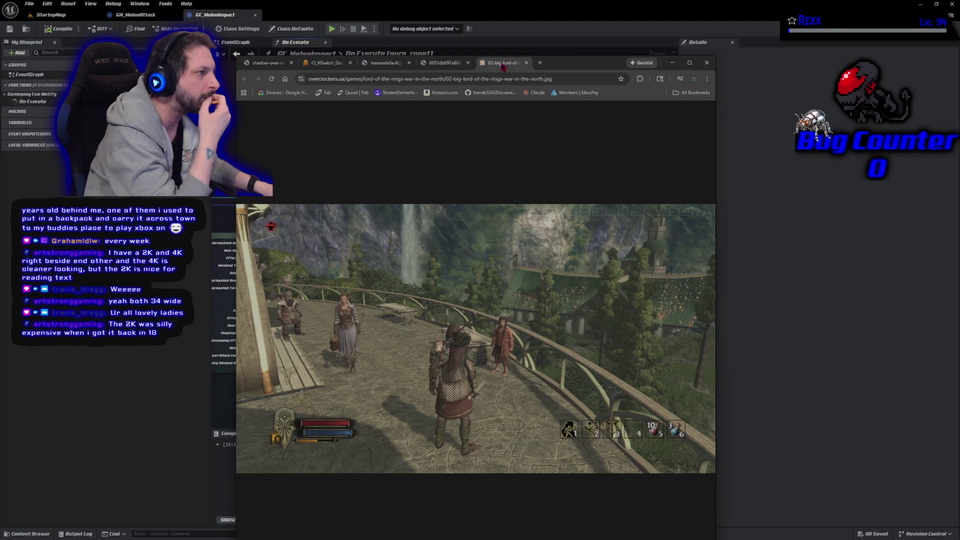
Review the Dungeons & Dragons, stone-bridge, Dark Souls and Mystara tabs, ending on War in the North.
left_click(441, 63)
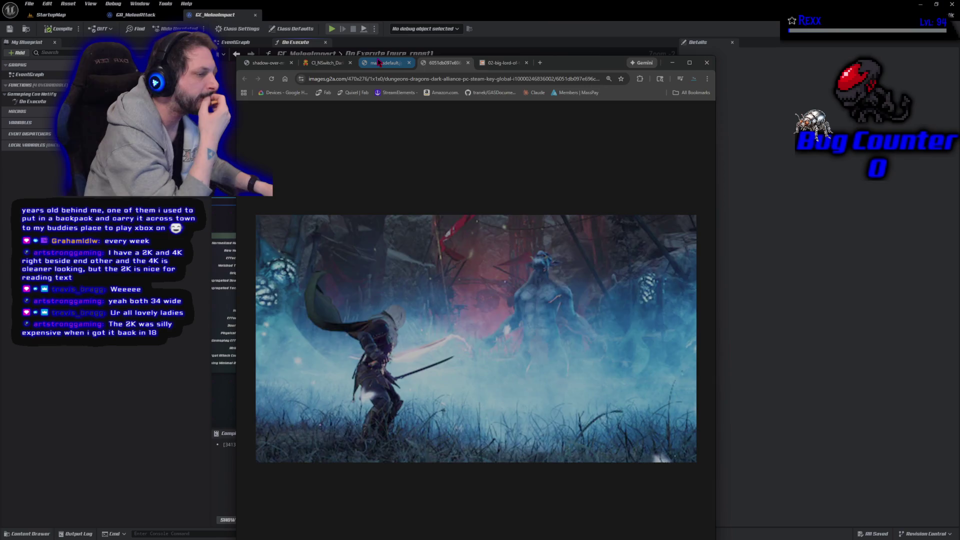
left_click(379, 63)
left_click(325, 63)
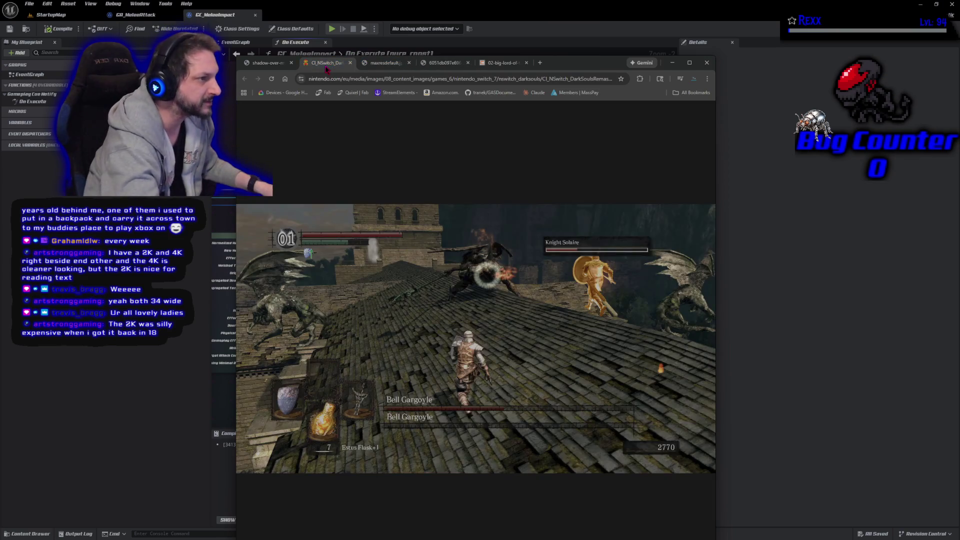
left_click(270, 65)
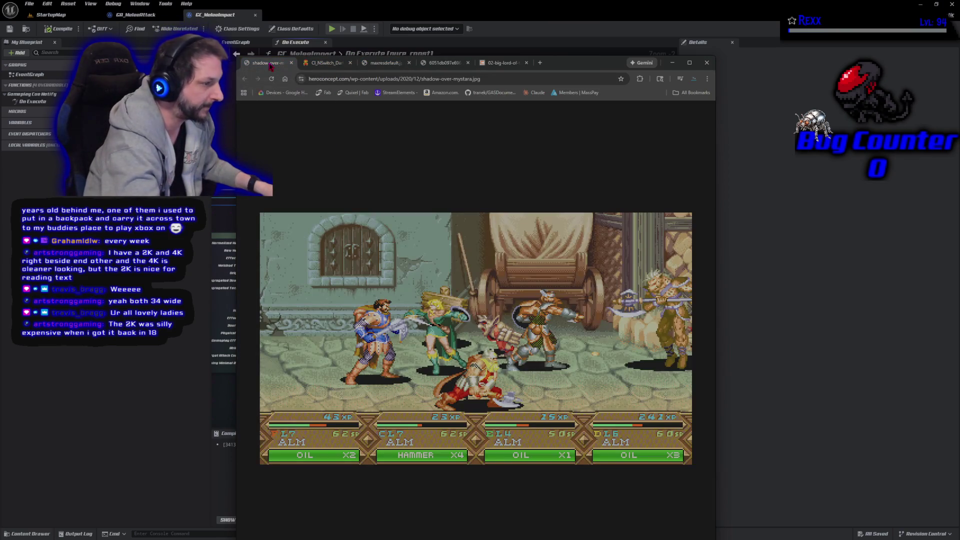
left_click(502, 63)
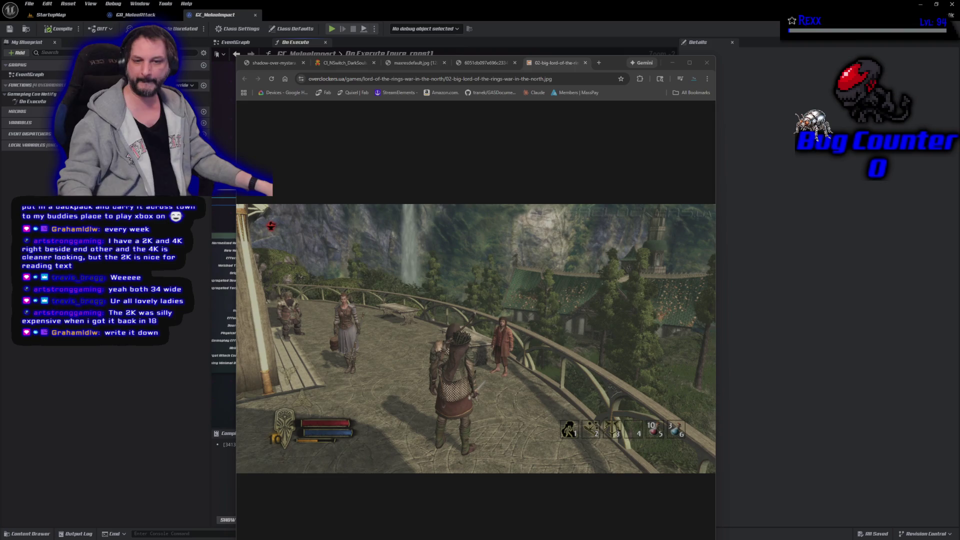
key("alt+Tab")
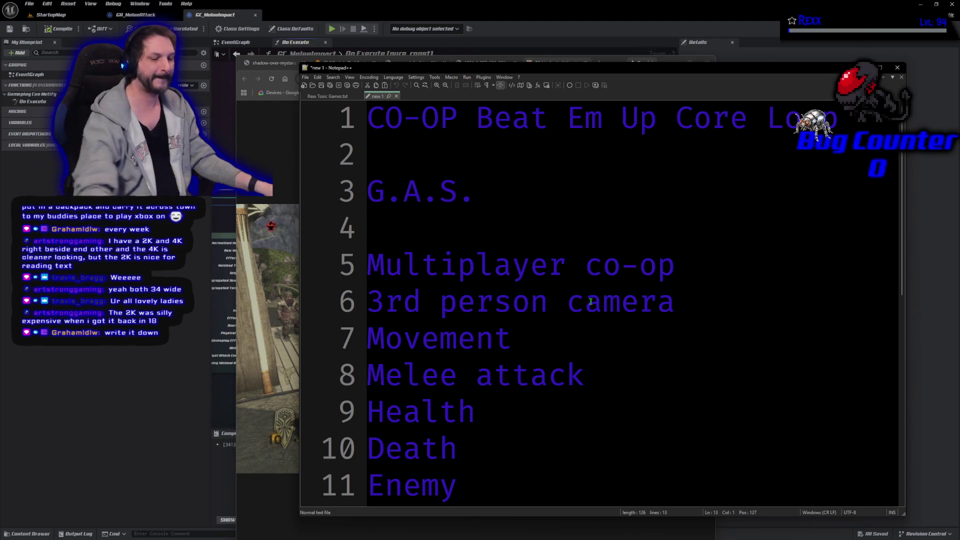
Zoom out the design notes, check the screenshot, and move Notepad++ back over Chrome.
scroll(602, 309, "down", 2)
scroll(603, 310, "down", 5)
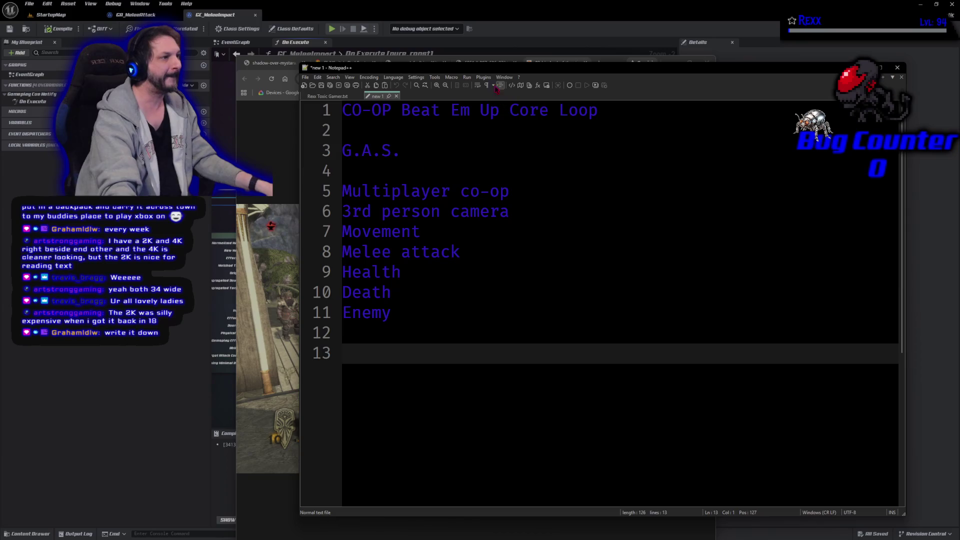
key("alt+Tab")
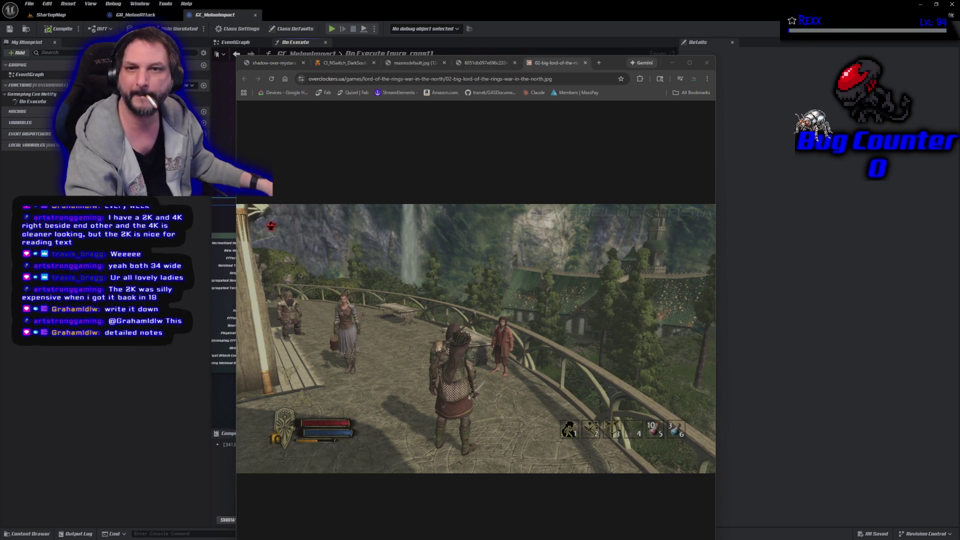
key("alt+Tab")
mouse_move(450, 207)
left_mouse_down()
mouse_move(529, 57)
mouse_move(497, 65)
mouse_move(500, 73)
left_mouse_up()
left_click(415, 329)
Add the line 'map style: see RE4' beneath the Core Loop feature list.
key("Return")
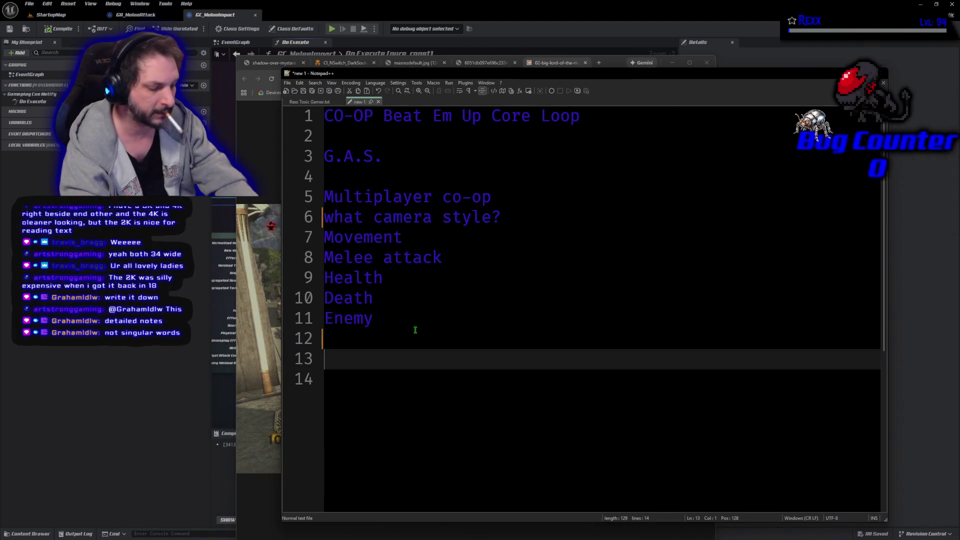
type("map st")
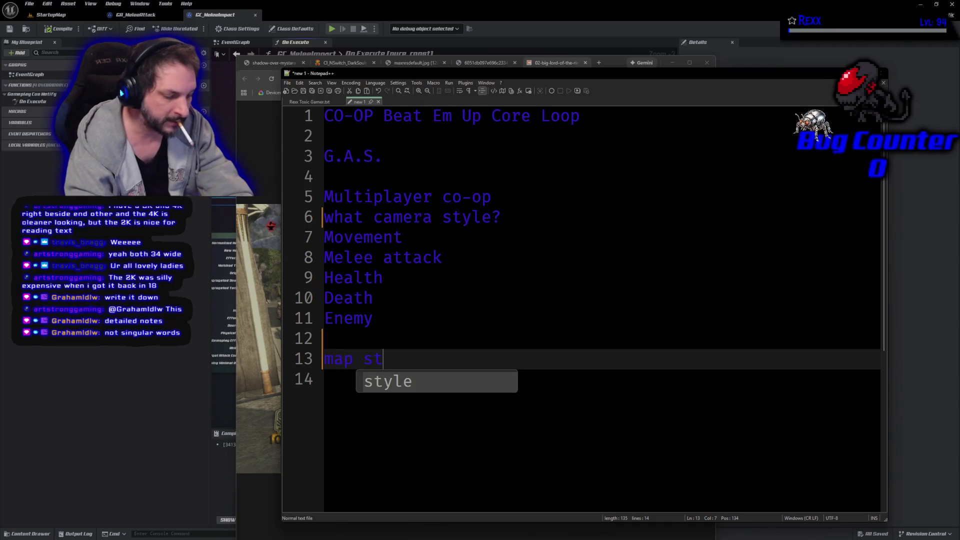
type("yle: ")
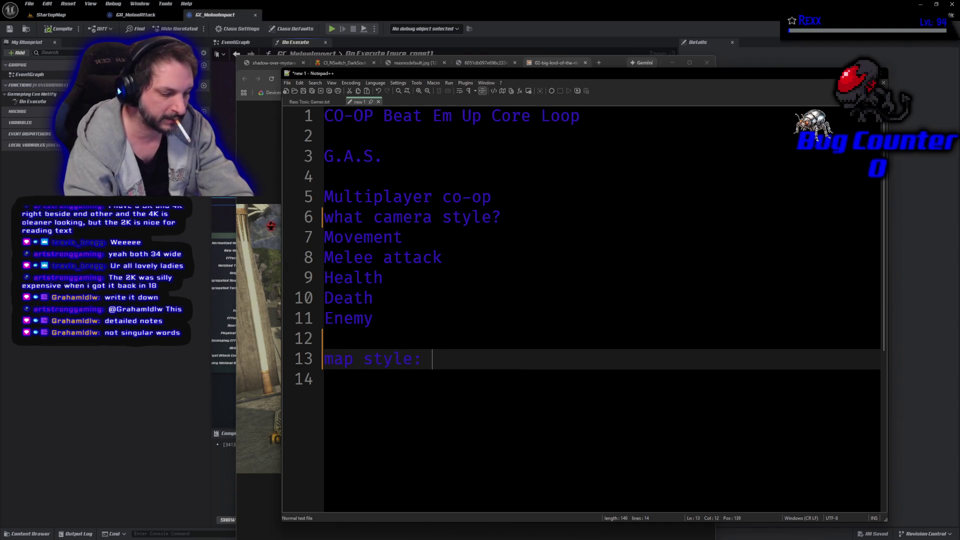
type("see ")
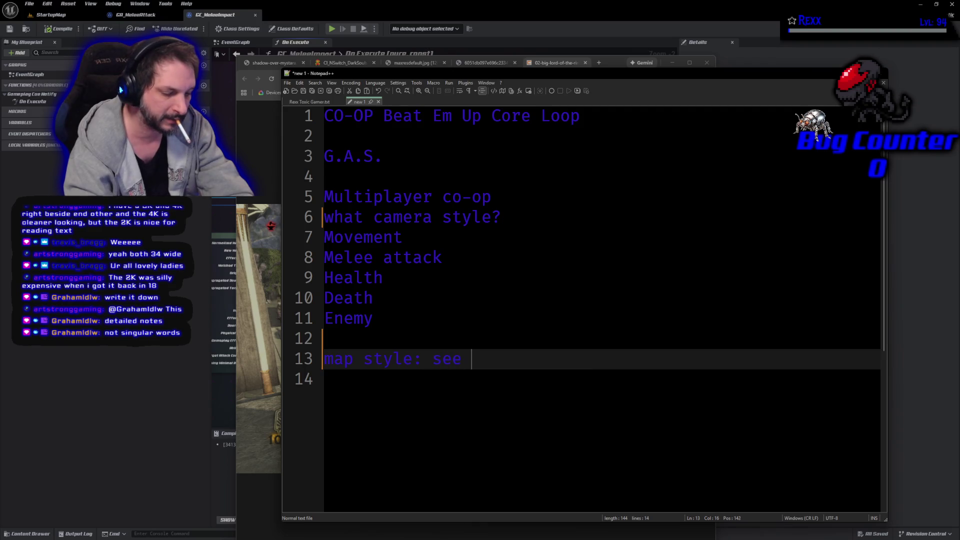
type("RE4")
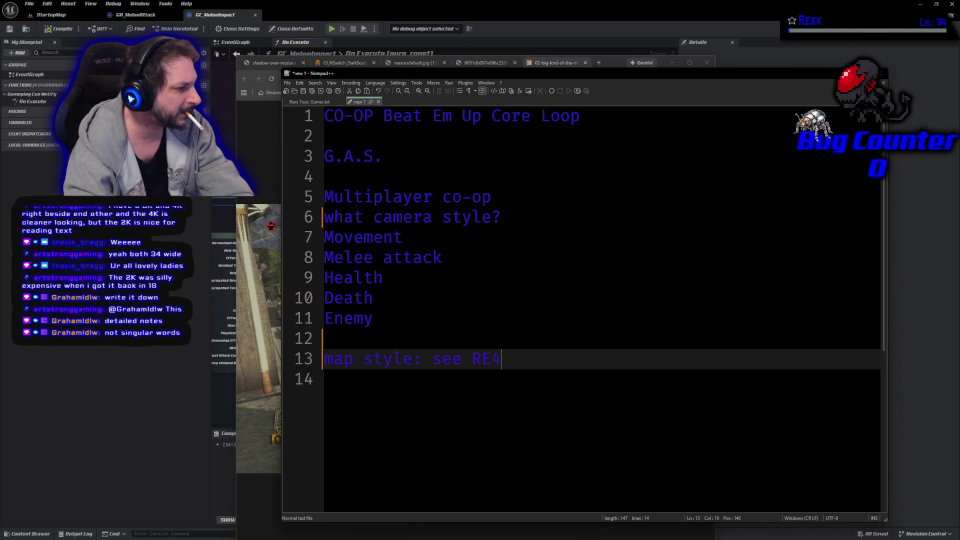
key("Return")
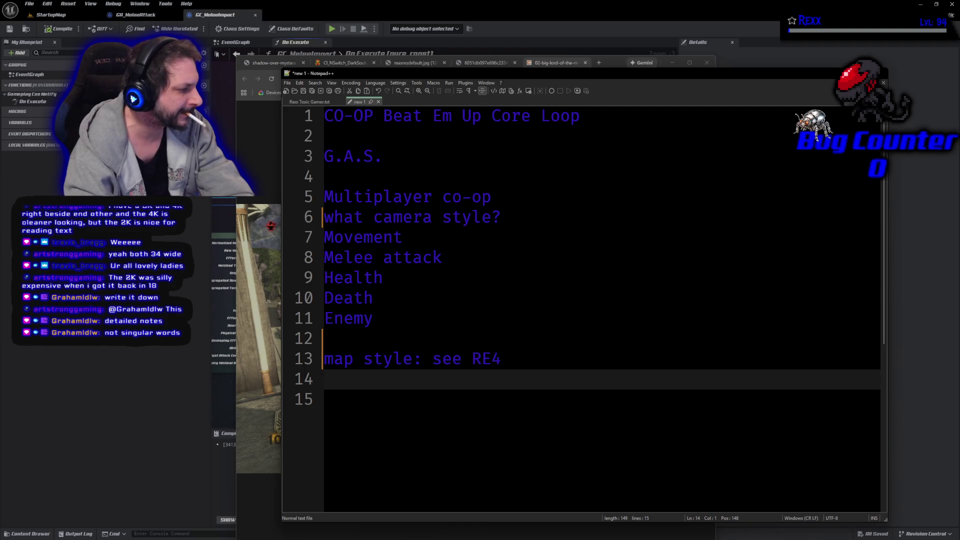
key("BackSpace")
key("BackSpace")
key("BackSpace")
key("BackSpace")
key("BackSpace")
key("BackSpace")
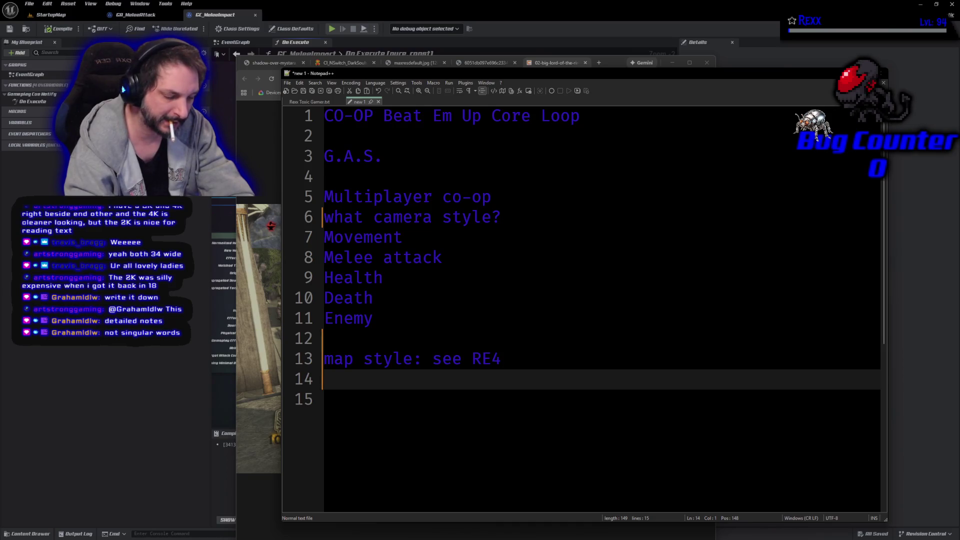
Note that maps are linear, each one a location in Lithia.
type("lin")
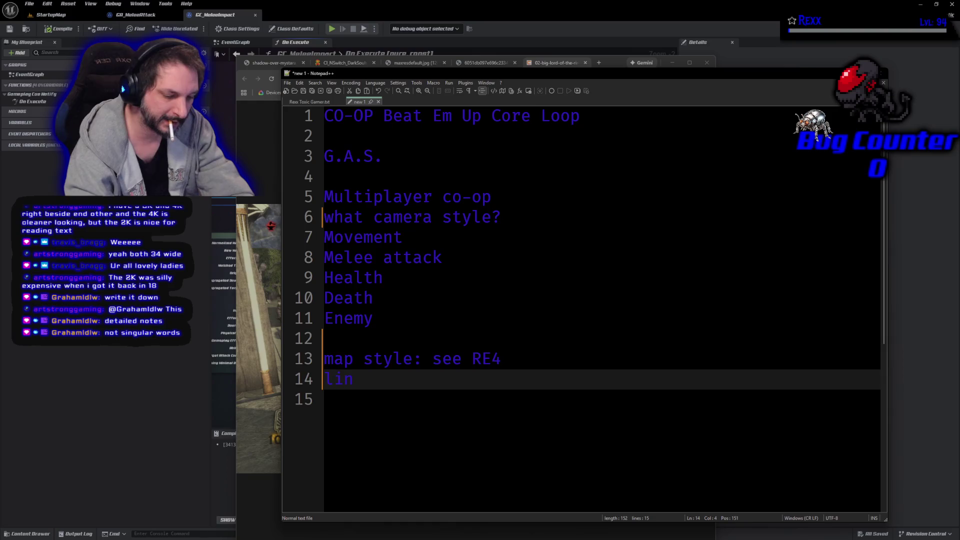
type("ear maps, each one")
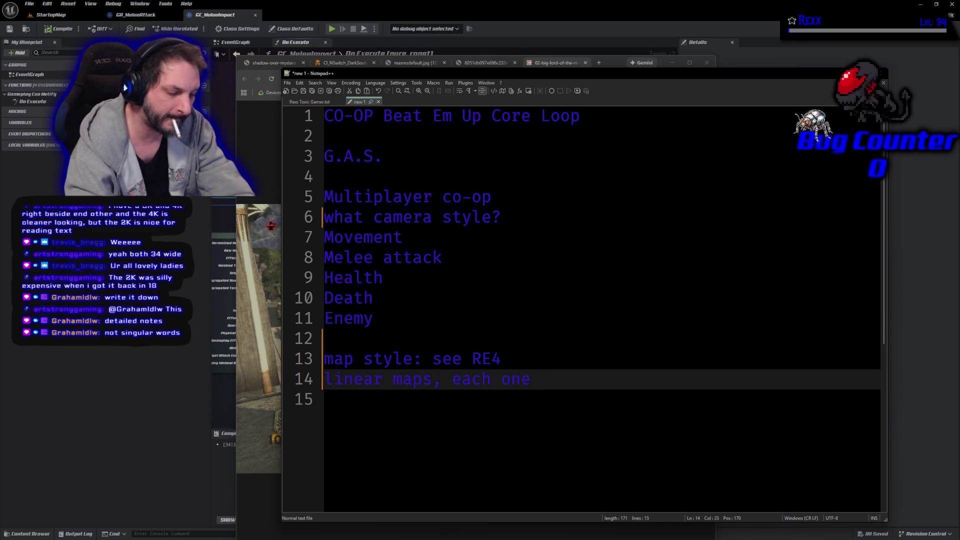
type("a locatio")
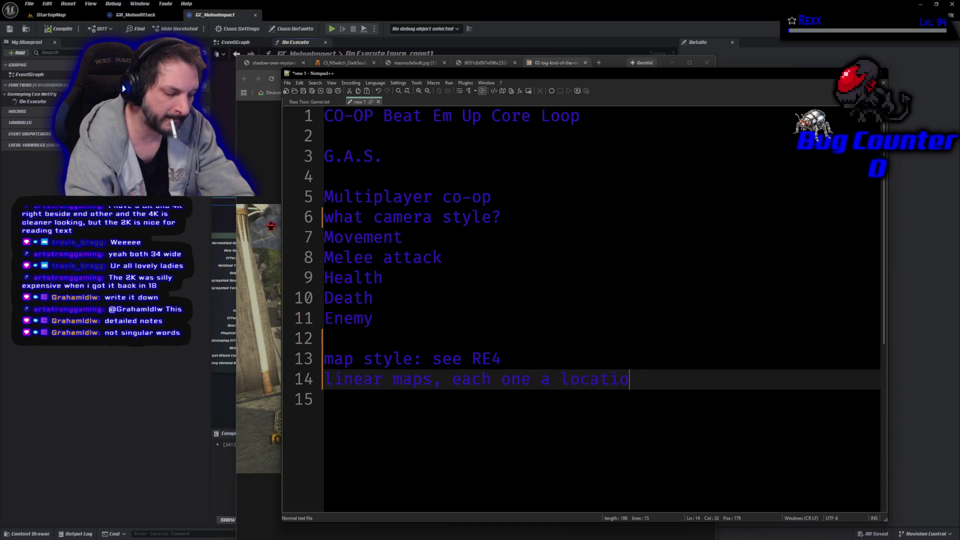
type("n in Lithi")
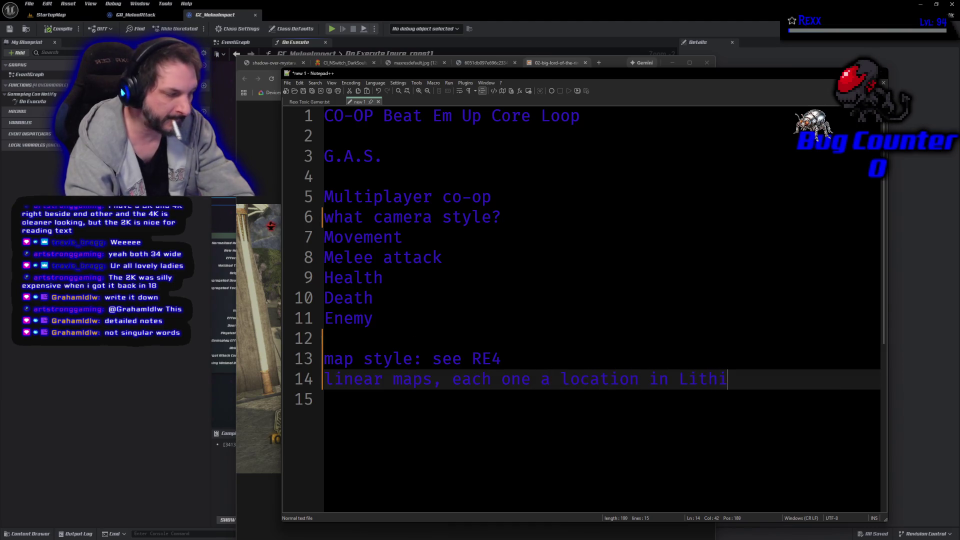
type("a leading from ")
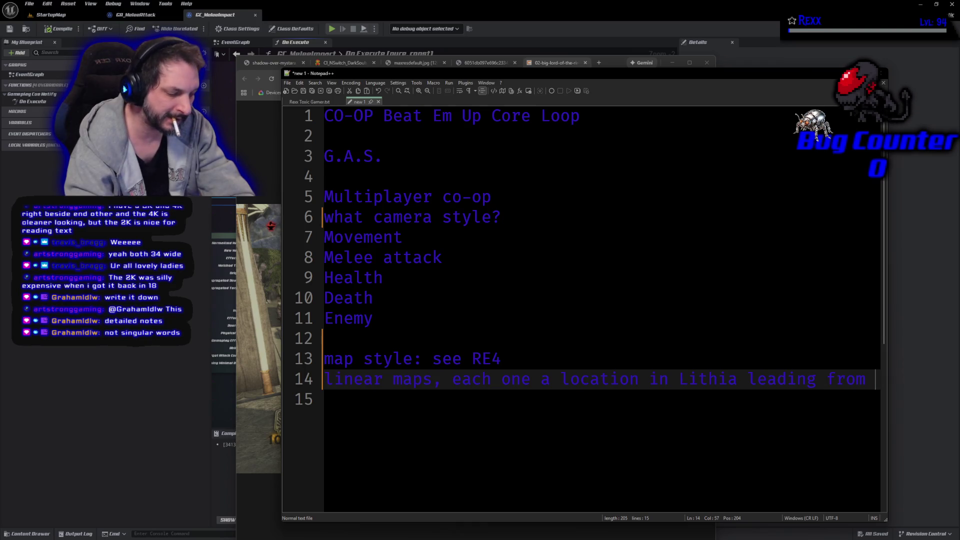
type("the start ")
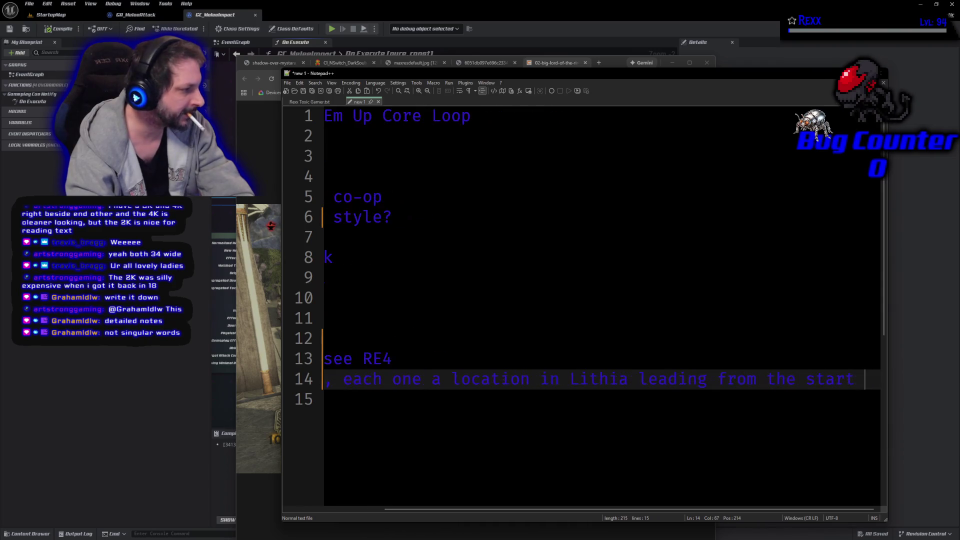
type("location to the ")
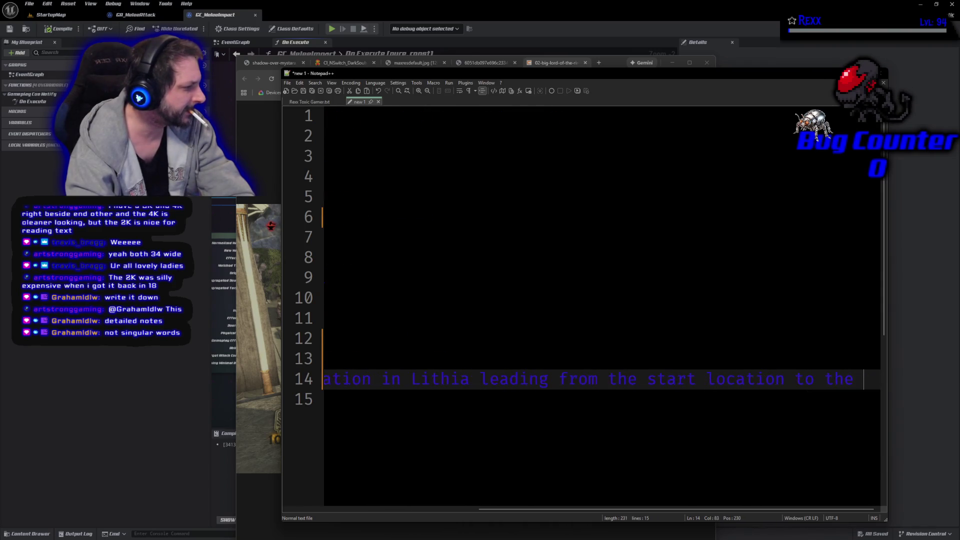
type("end, ")
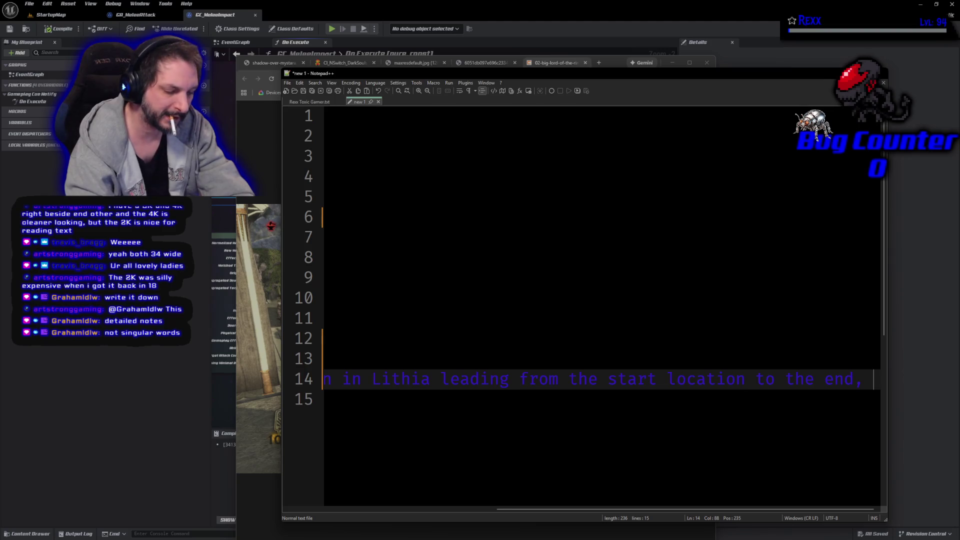
type("e")
key("BackSpace")
key("BackSpace")
key("BackSpace")
key("BackSpace")
key("BackSpace")
key("BackSpace")
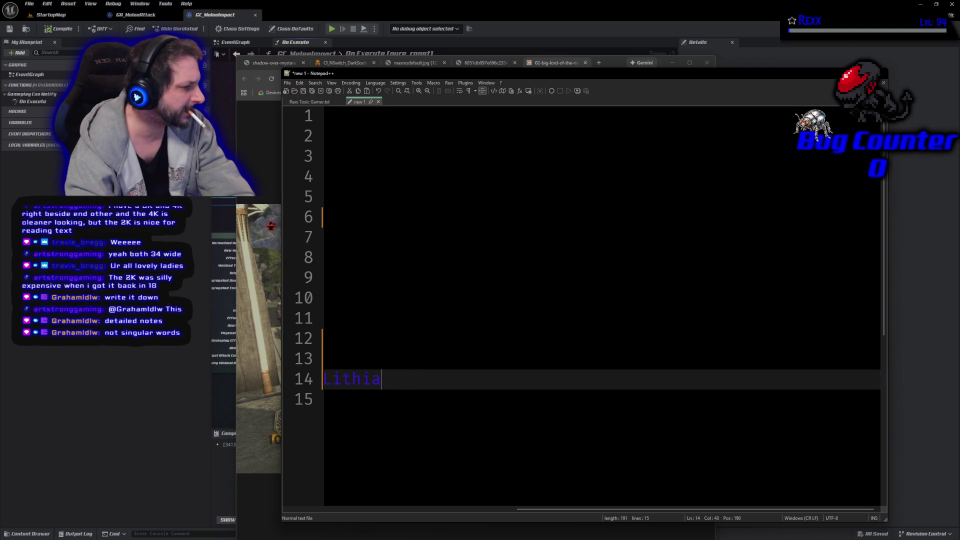
type(",")
key("Return")
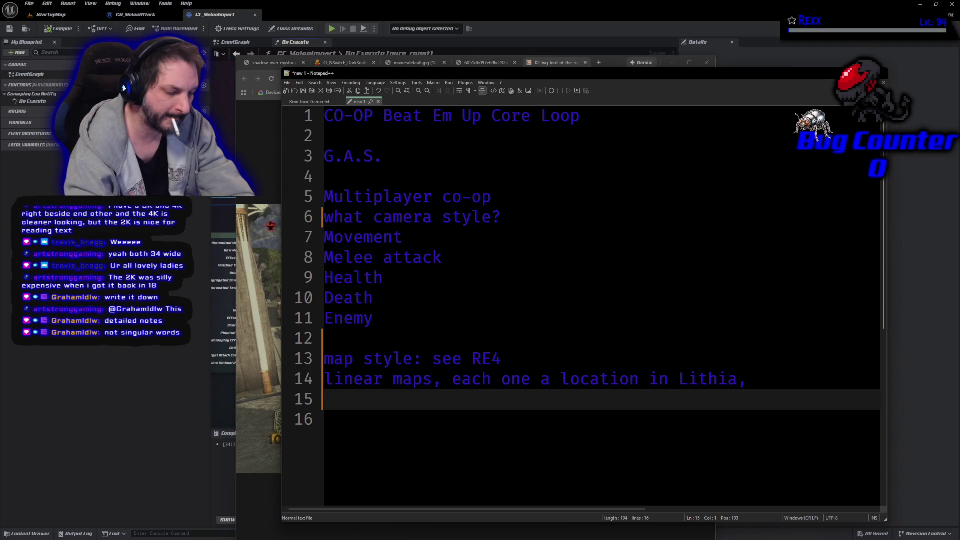
Add that levels run from the players' start to the big bad's lair, plus 'Goal 10 Levels ish'.
type("from the ")
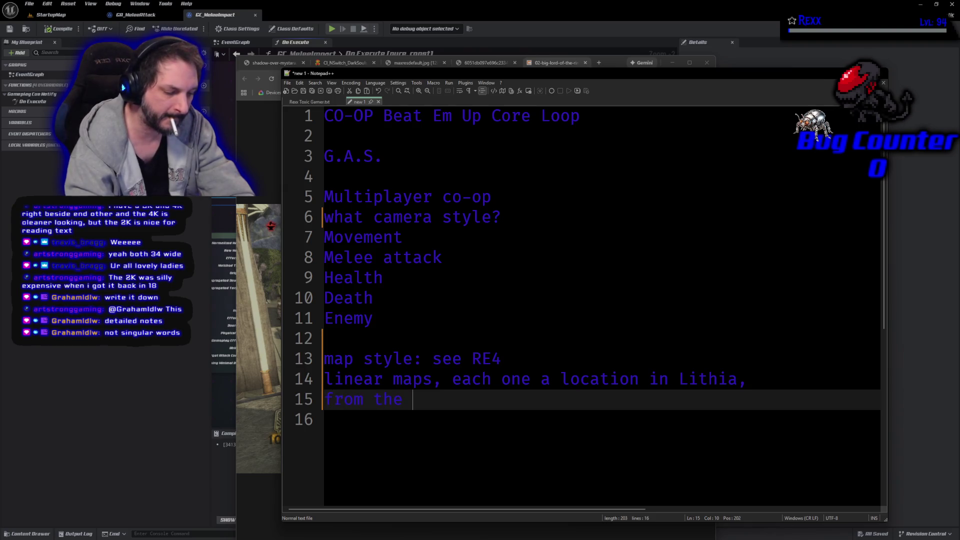
type("players ")
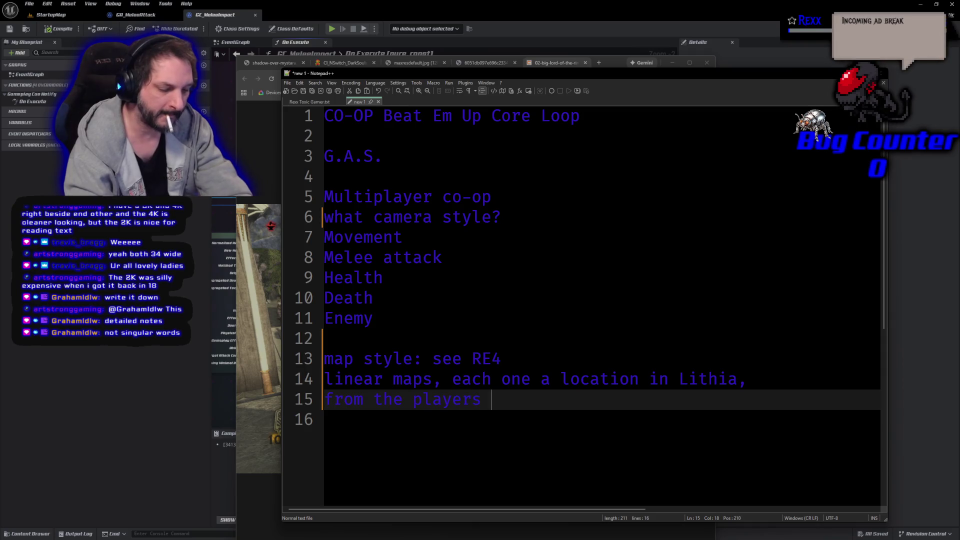
type("start locationb")
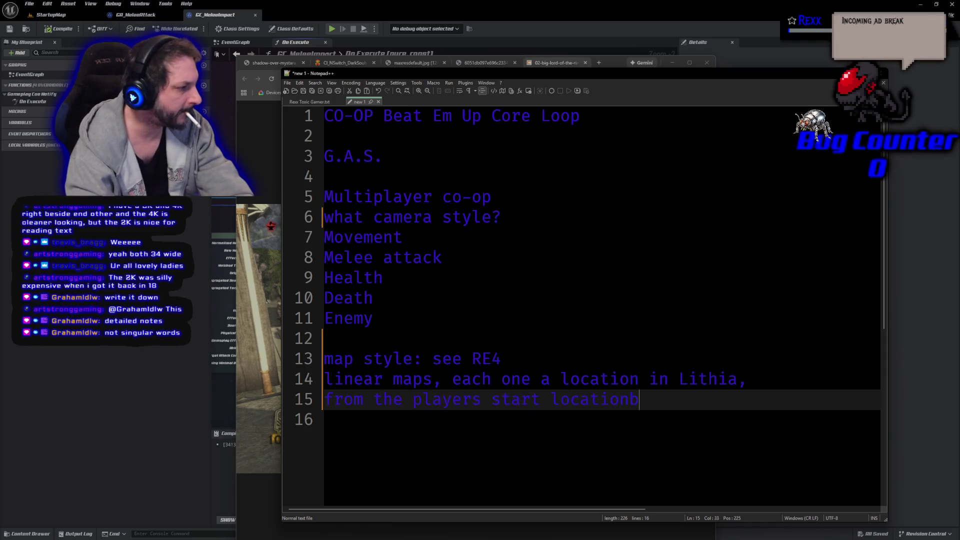
key("BackSpace")
type(" being hte ")
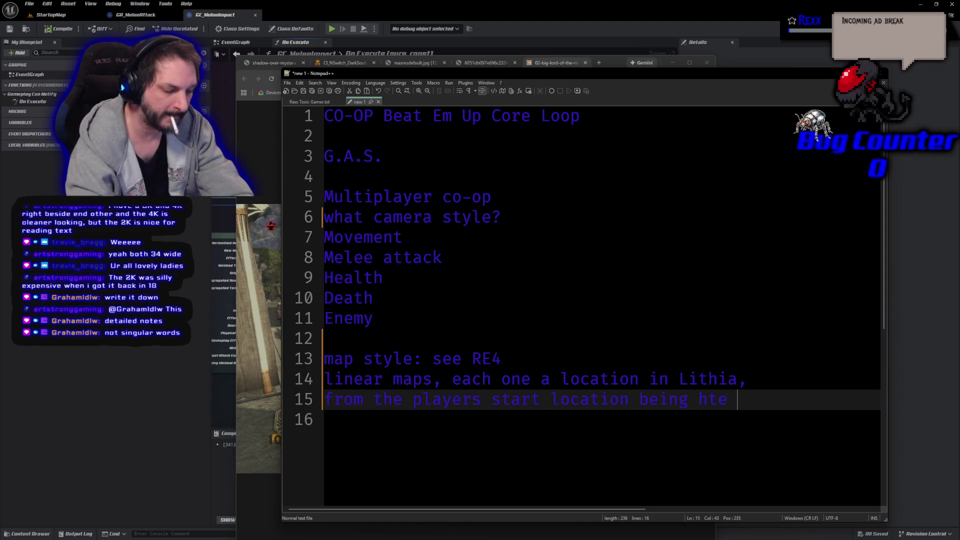
type("1st,")
key("Return")
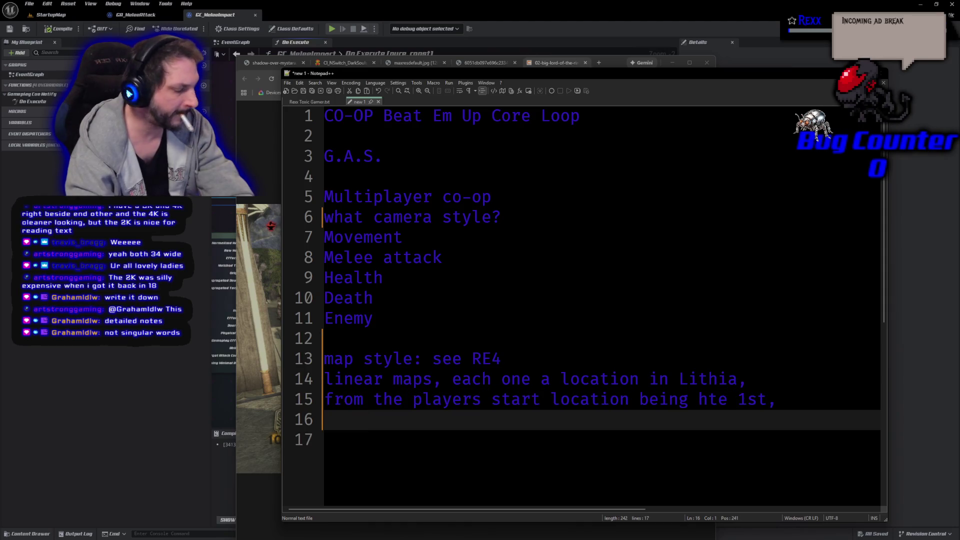
type("and the big bads lair being the last")
key("Return")
key("Return")
type("Goal 10 Levels ish")
key("Return")
key("Return")
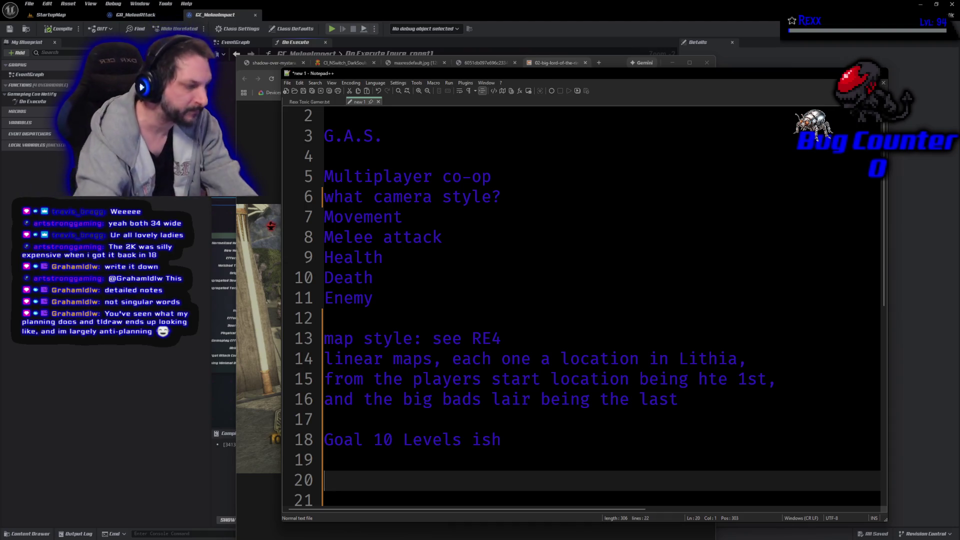
Write 'base game loop is a level.' on line 20, trimming the extra loop phrases.
type("base game loop is ")
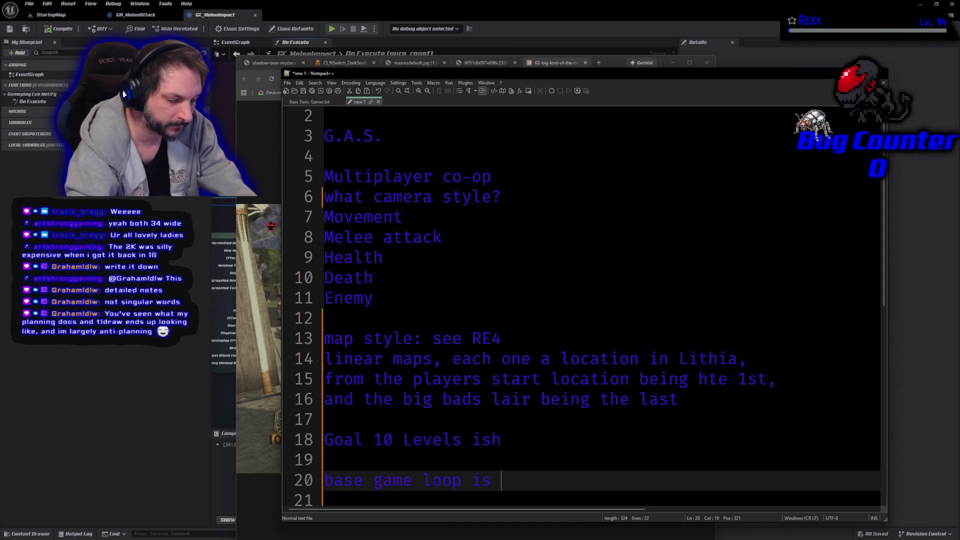
type("a level. ")
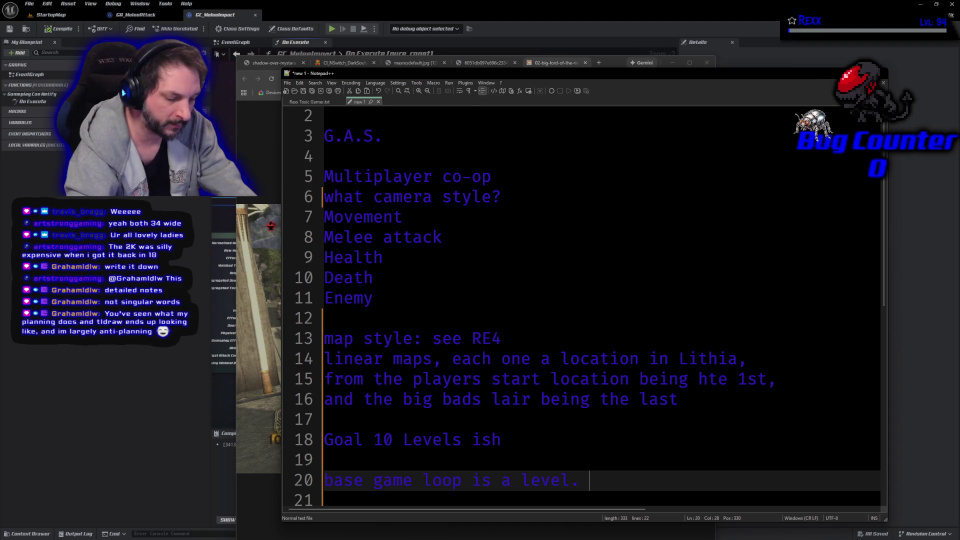
type("fight en")
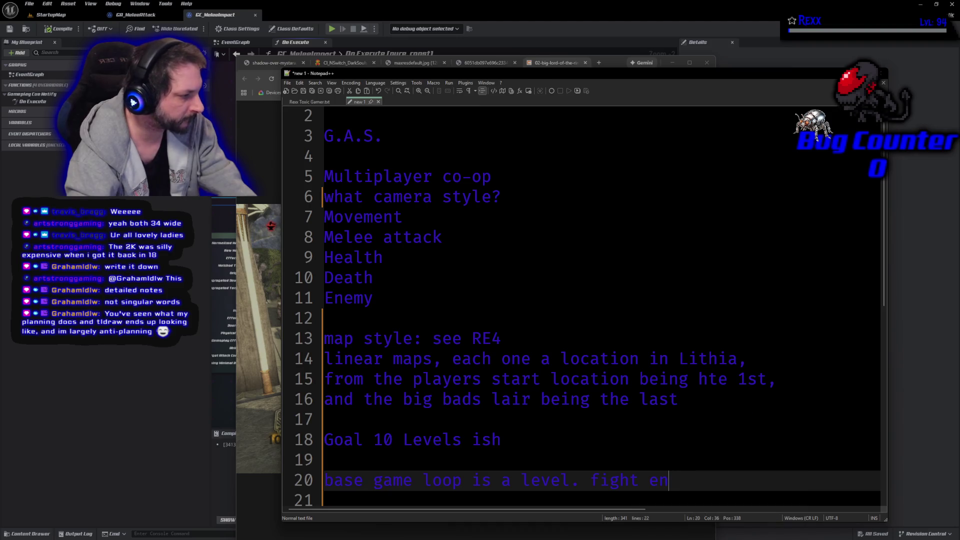
type("emies,")
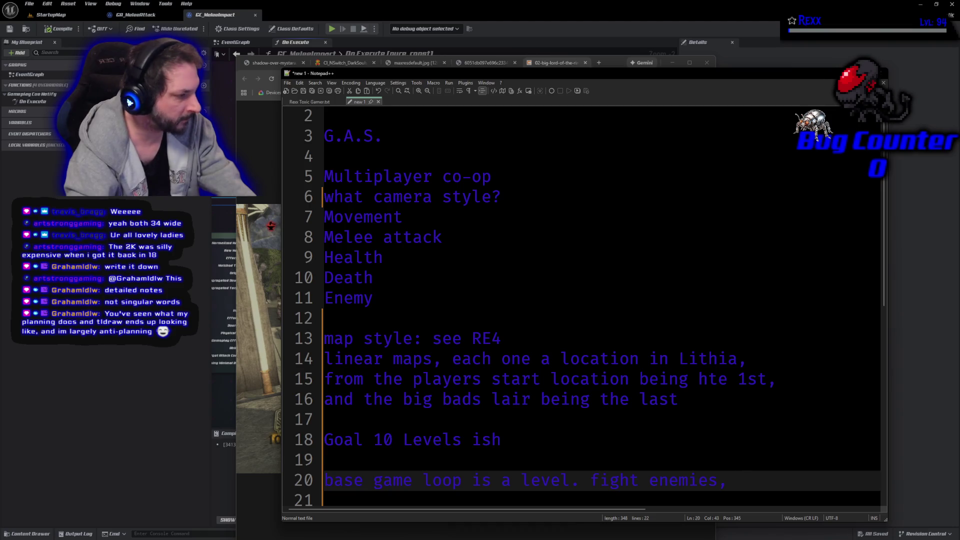
key("BackSpace")
key("BackSpace")
key("BackSpace")
type(", mo ")
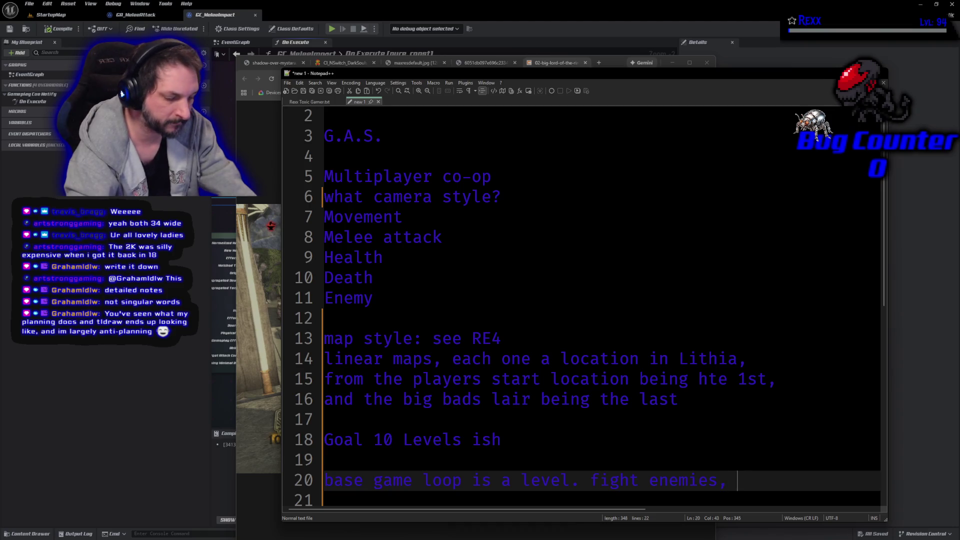
type("ve th")
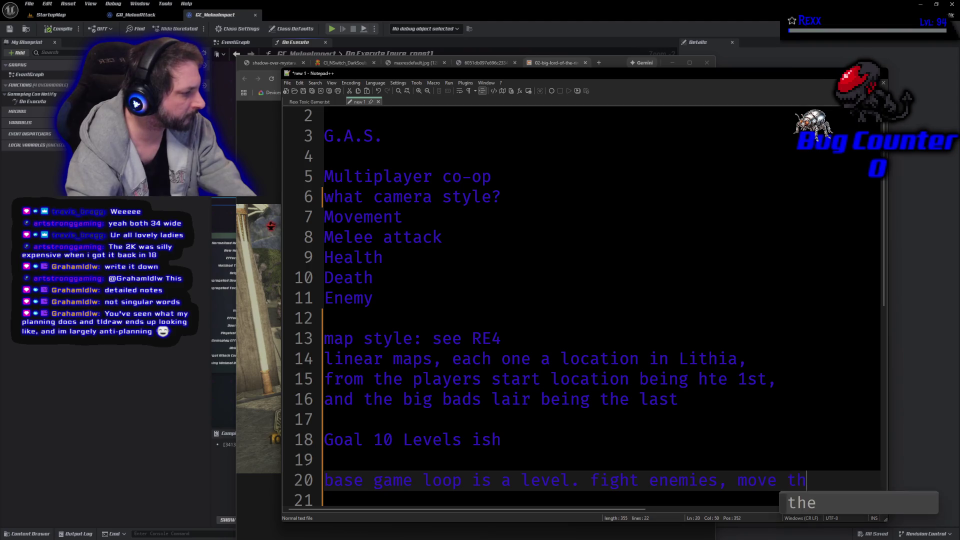
type("rough the level")
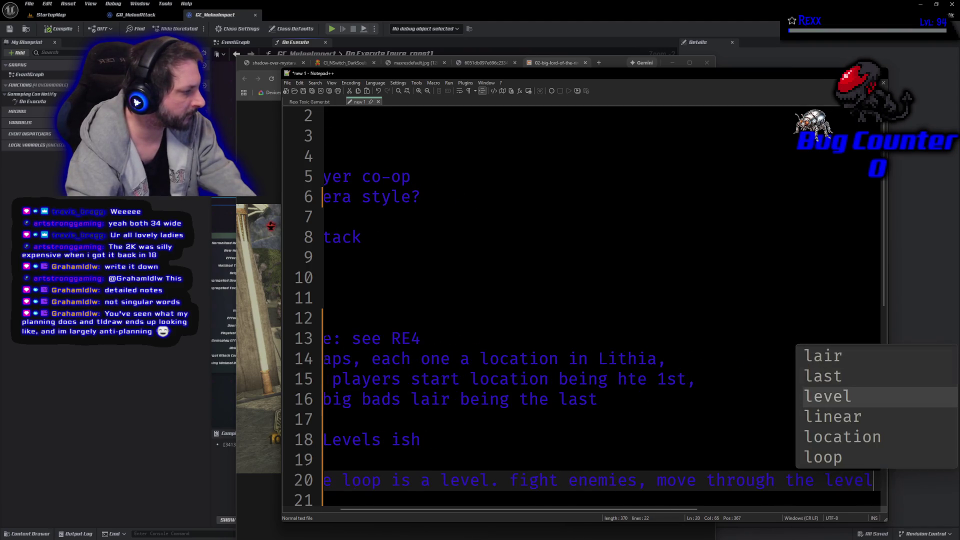
key("BackSpace")
key("BackSpace")
key("BackSpace")
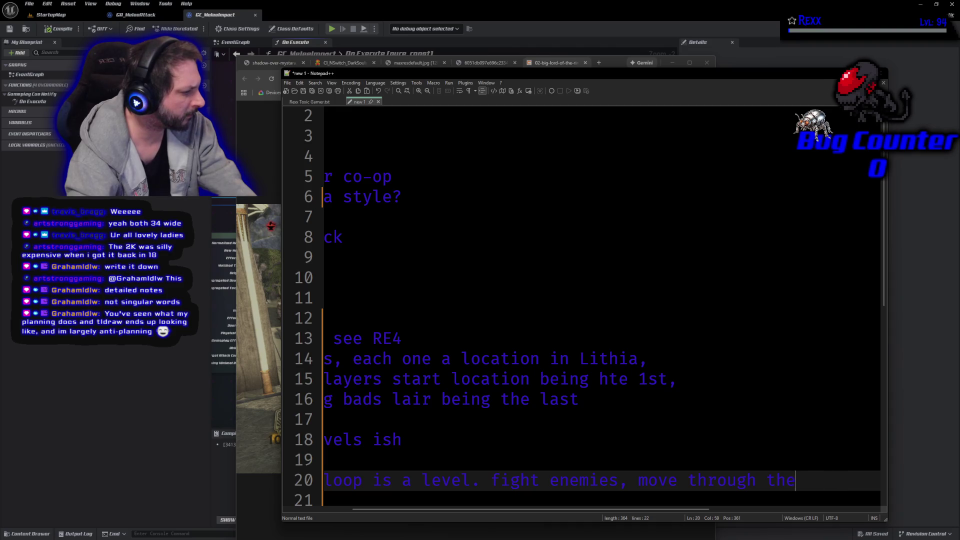
key("BackSpace")
key("BackSpace")
key("BackSpace")
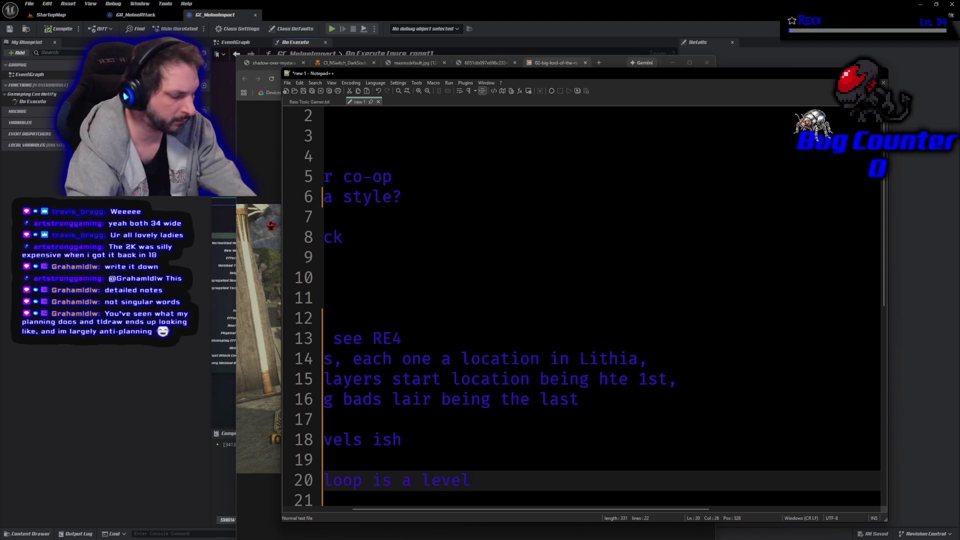
type(".")
key("Return")
List 'FIght enemies,' and 'move through the level' as separate loop lines.
type("FIght enemies,")
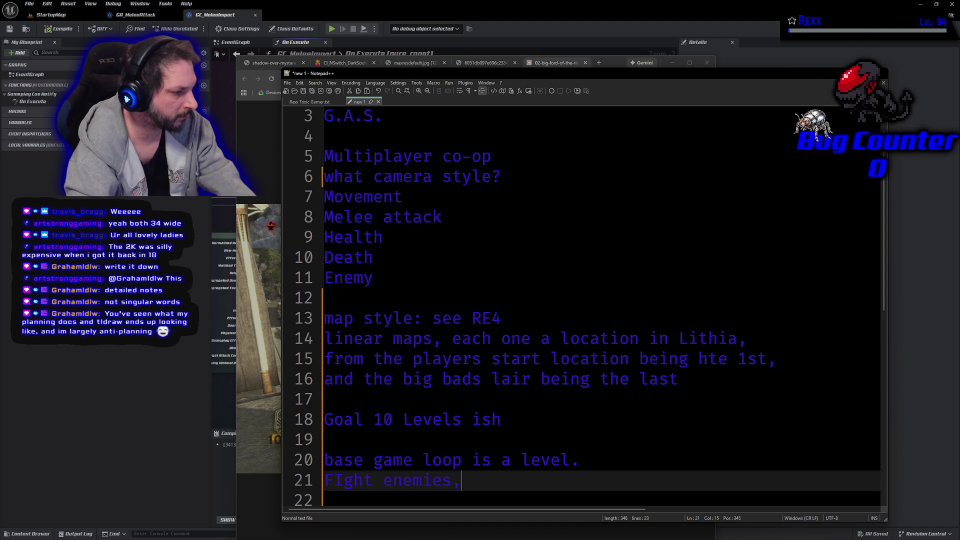
key("Return")
type("move through the le")
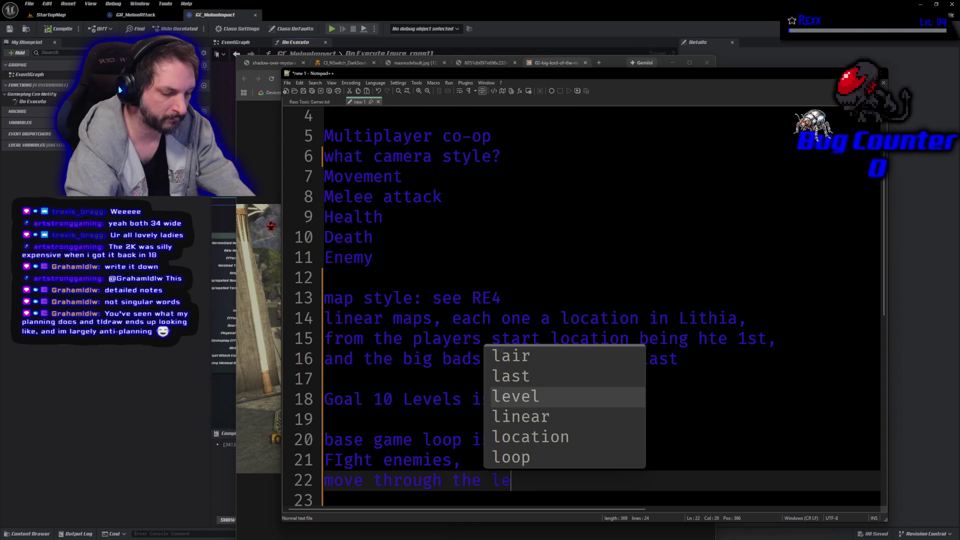
type("vel")
key("Escape")
key("Return")
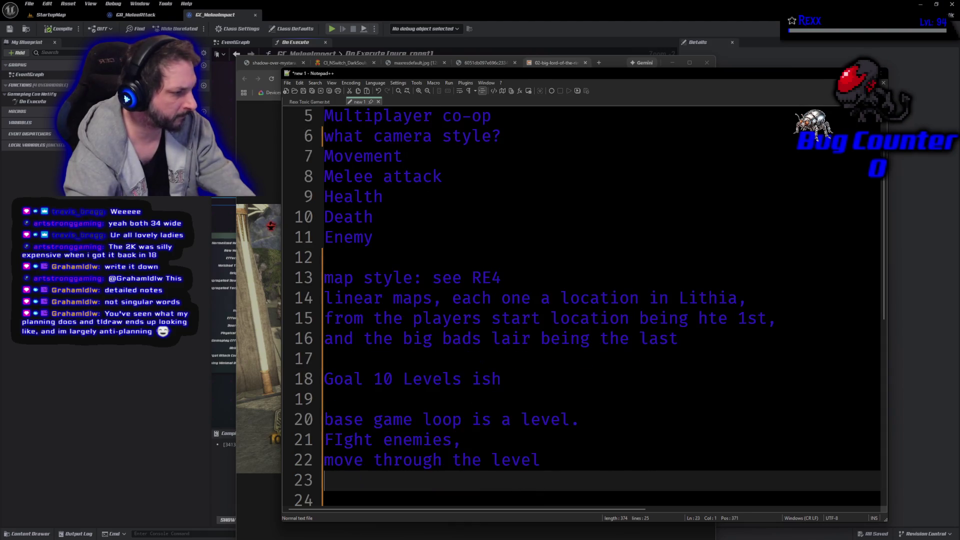
Add 'boss fight at the end of each stage' as the final loop line, with blank lines below.
type("boss fight at the end th")
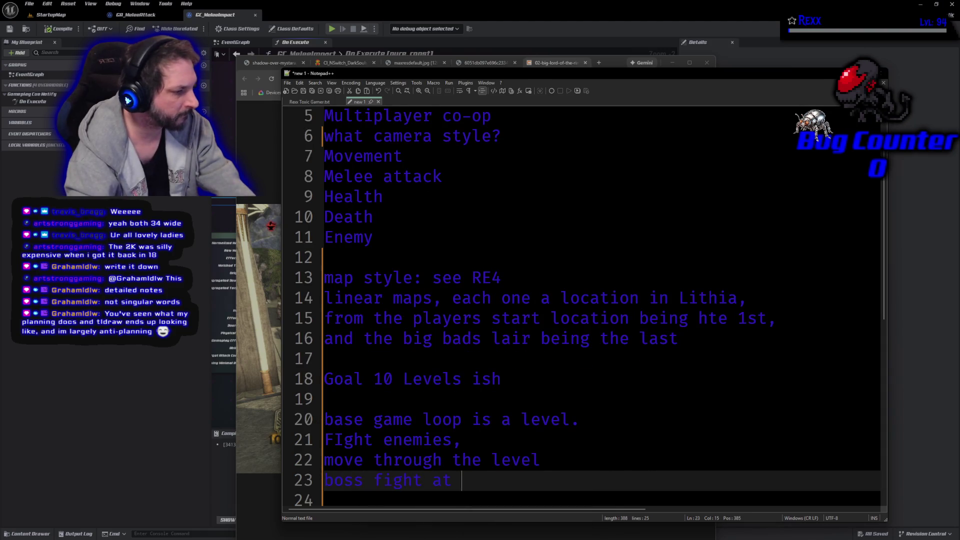
key("BackSpace")
key("BackSpace")
type("of ")
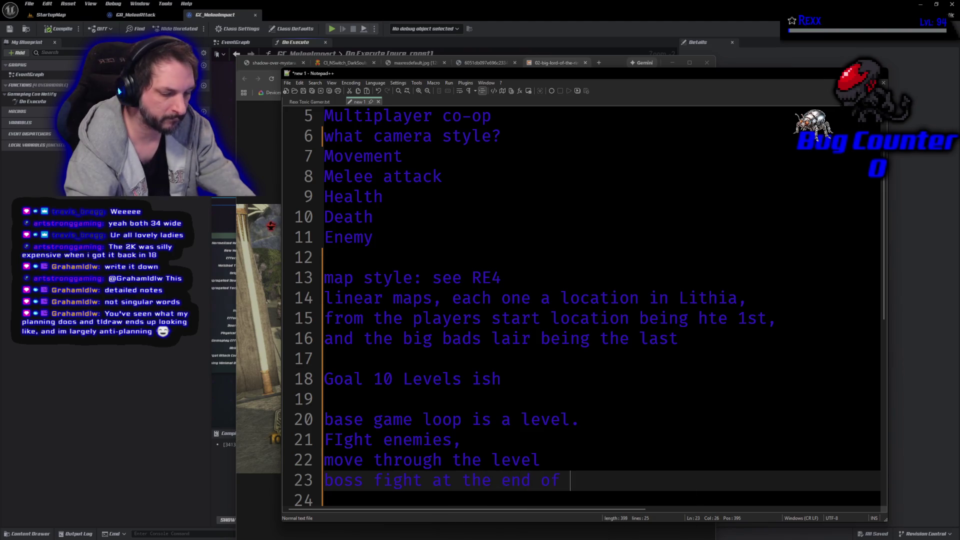
type("e")
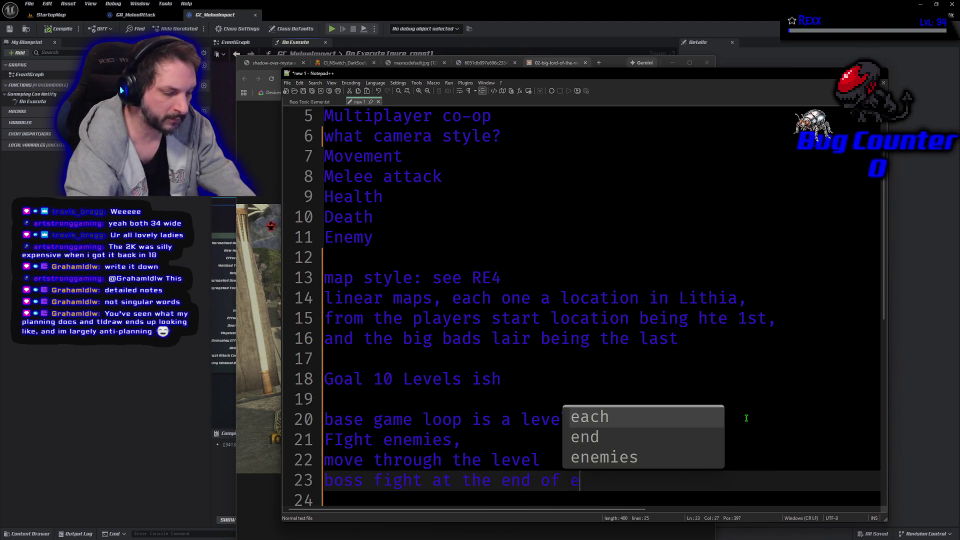
type("ach stage")
key("Return")
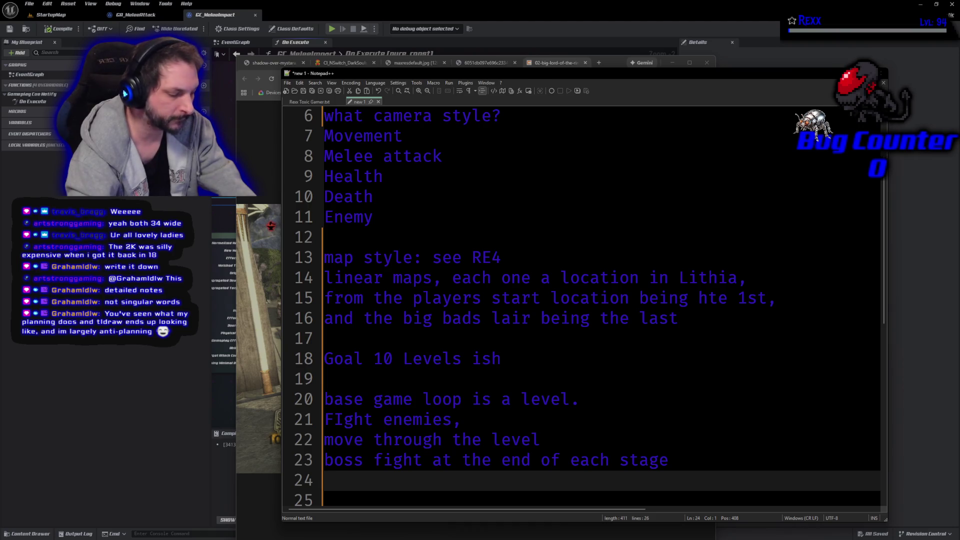
key("Return")
type("pr")
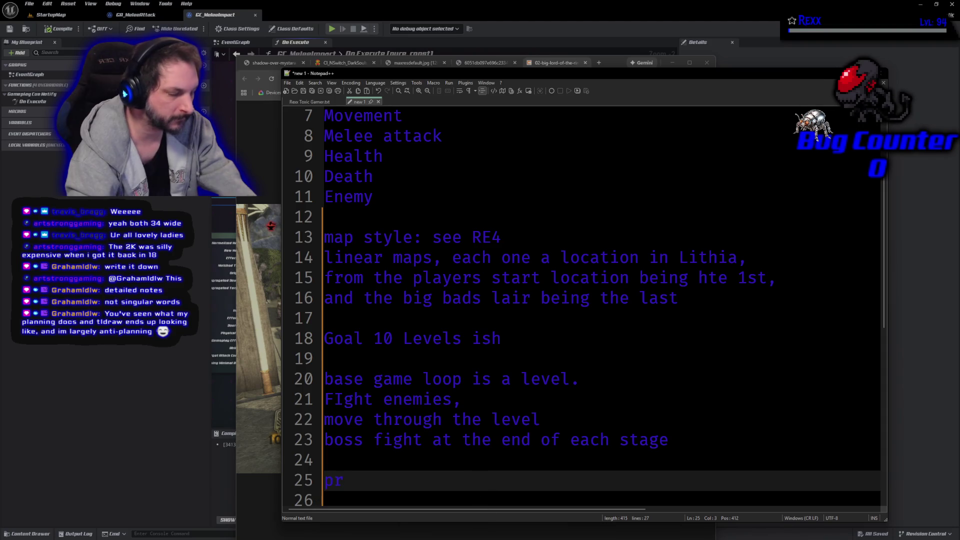
key("BackSpace")
key("BackSpace")
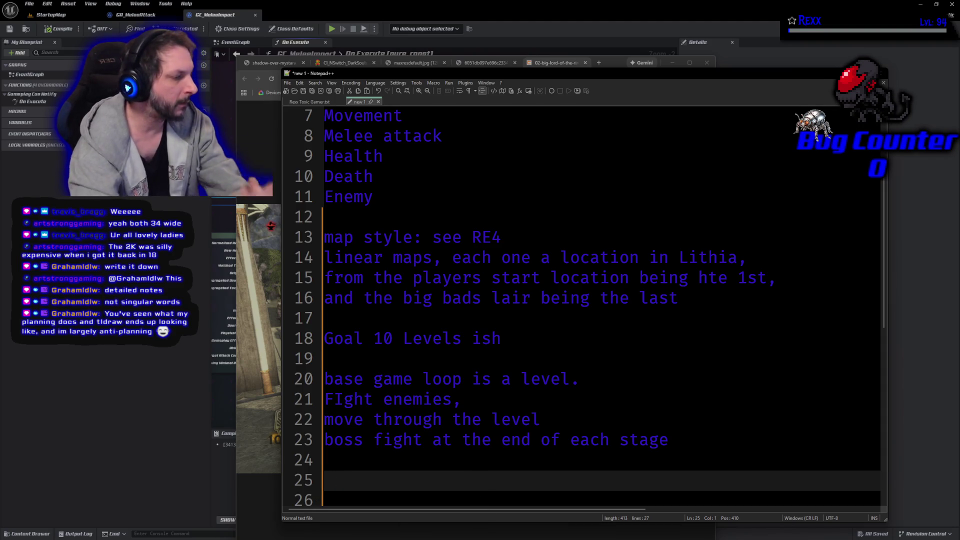
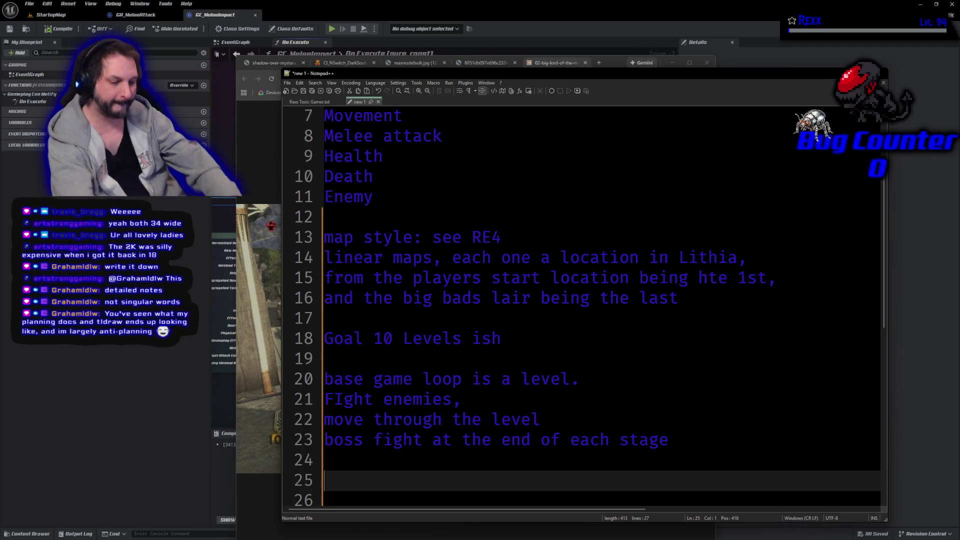
Add a 'Proto:' heading with the items '1 hero type,' and 'co op,' below it.
type("Proto")
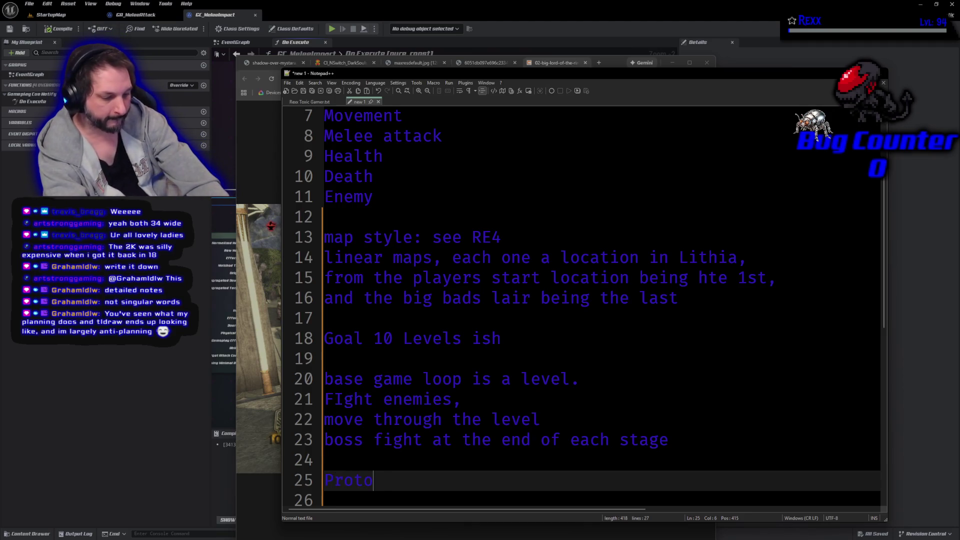
type(":")
key("Return")
key("Return")
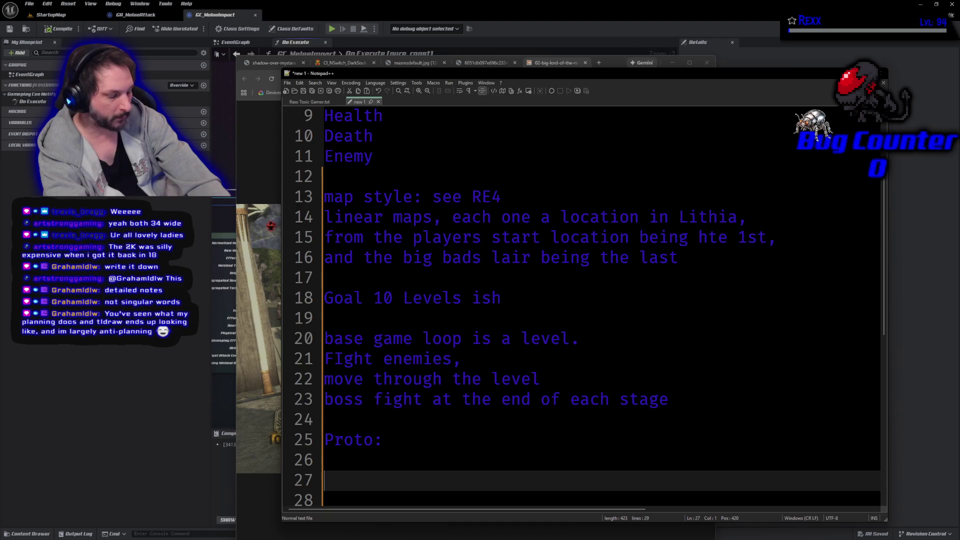
type("1 ")
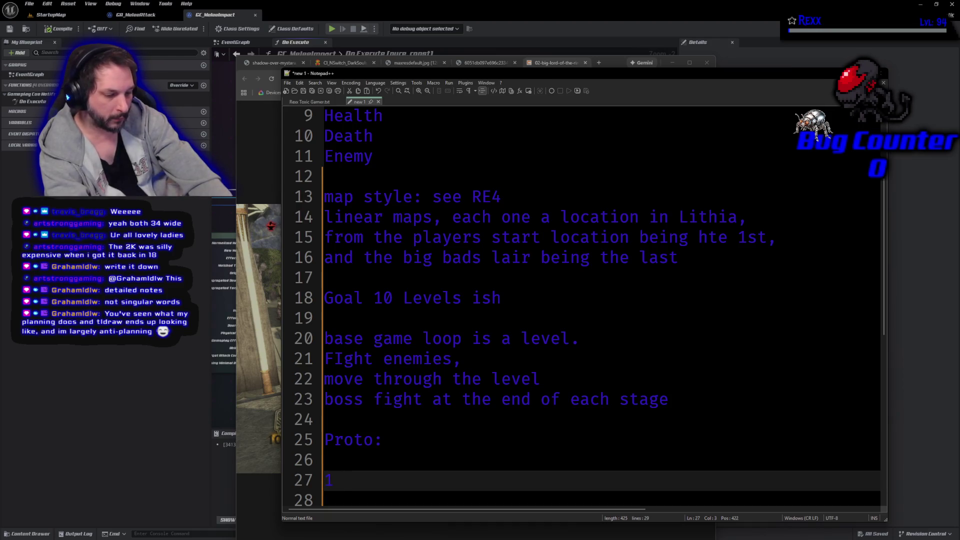
type("hero type")
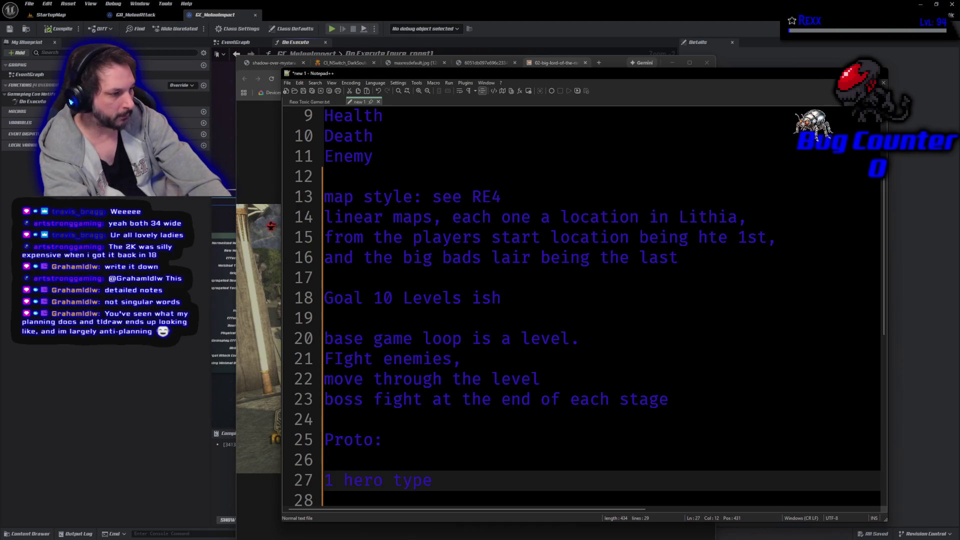
type(",")
key("Return")
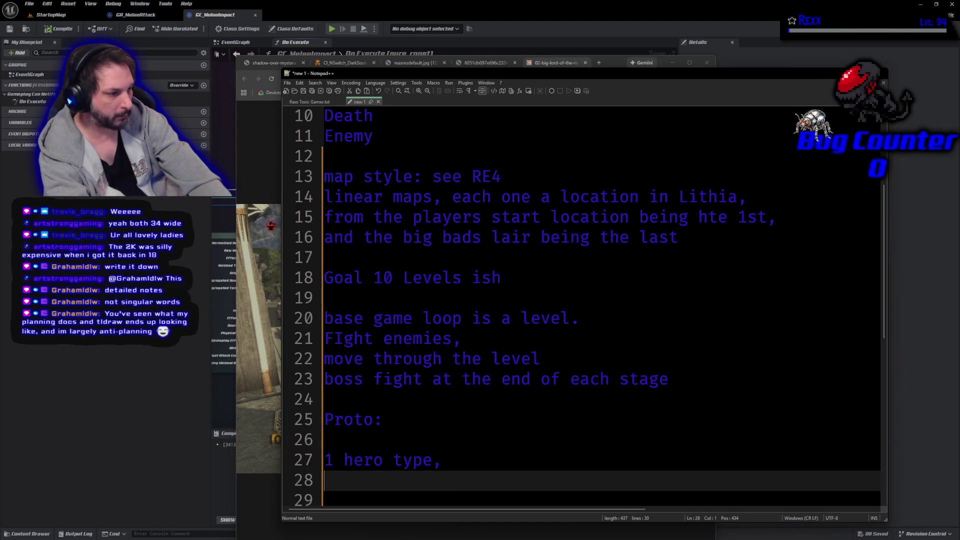
type("co c")
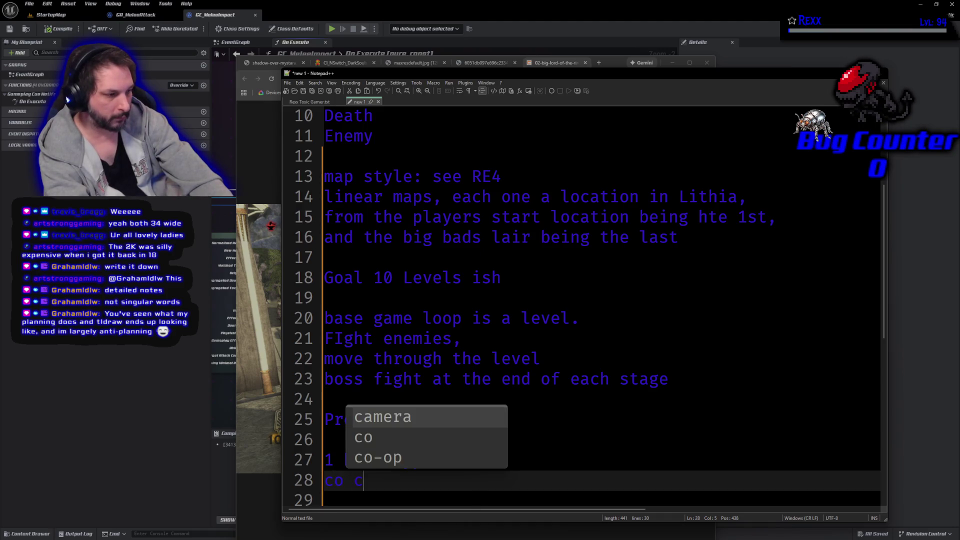
type("o op working")
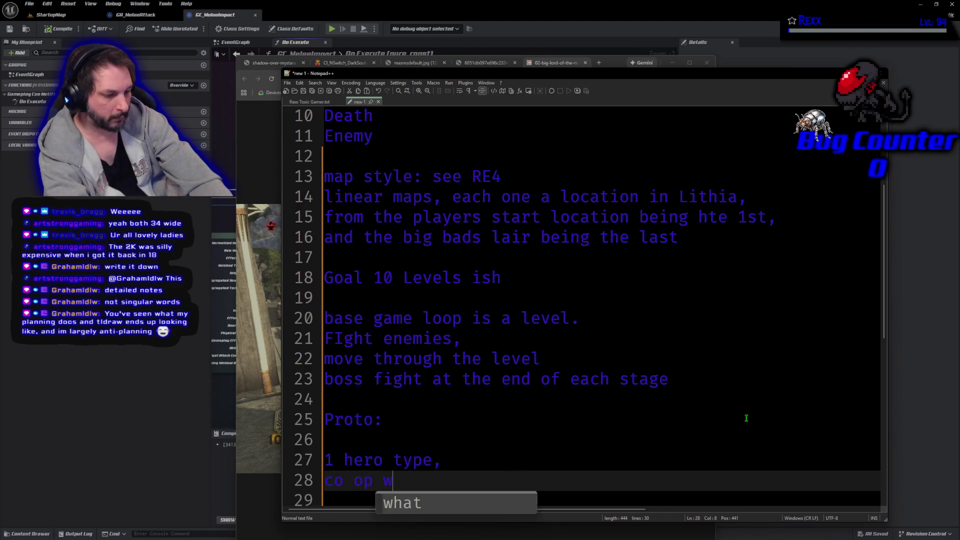
key("Return")
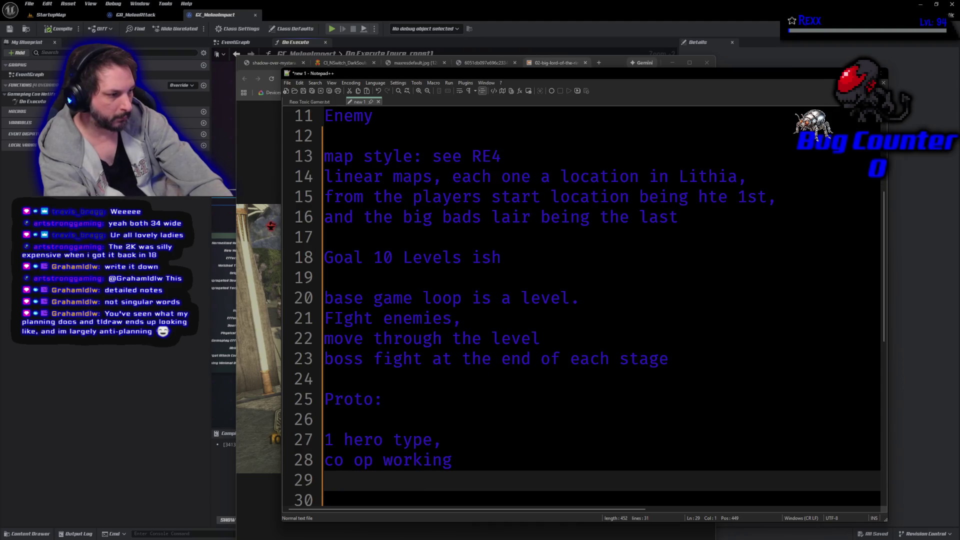
key("BackSpace")
key("BackSpace")
key("BackSpace")
key("BackSpace")
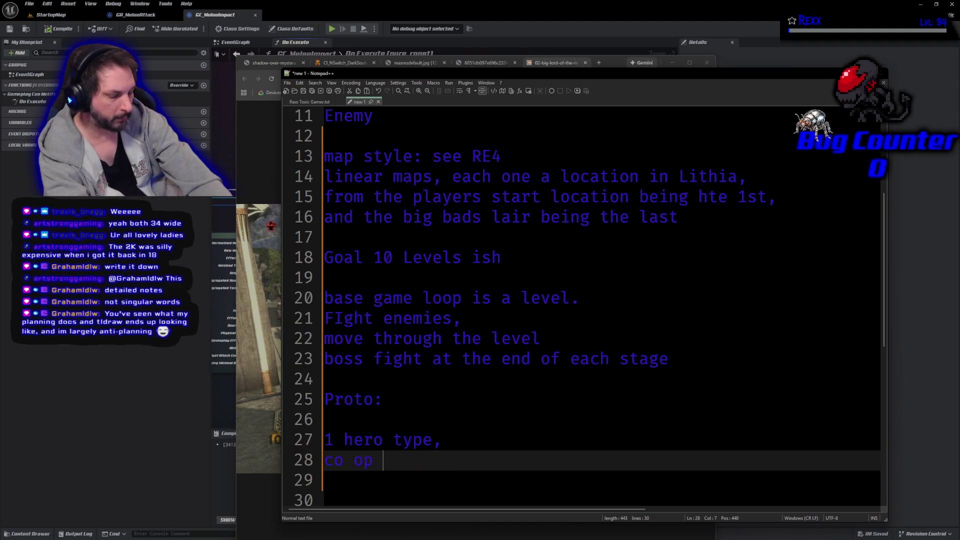
key("BackSpace")
type(",")
key("Return")
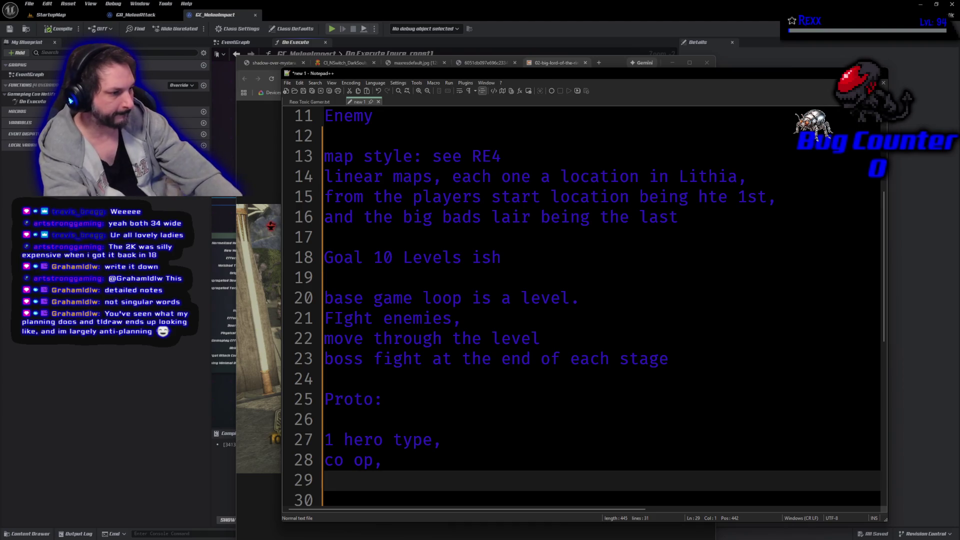
List '1 enemy type', '1 boss enemy' and '1 stage blockout', fixing typos, then add a blank line.
type("1 enemy type")
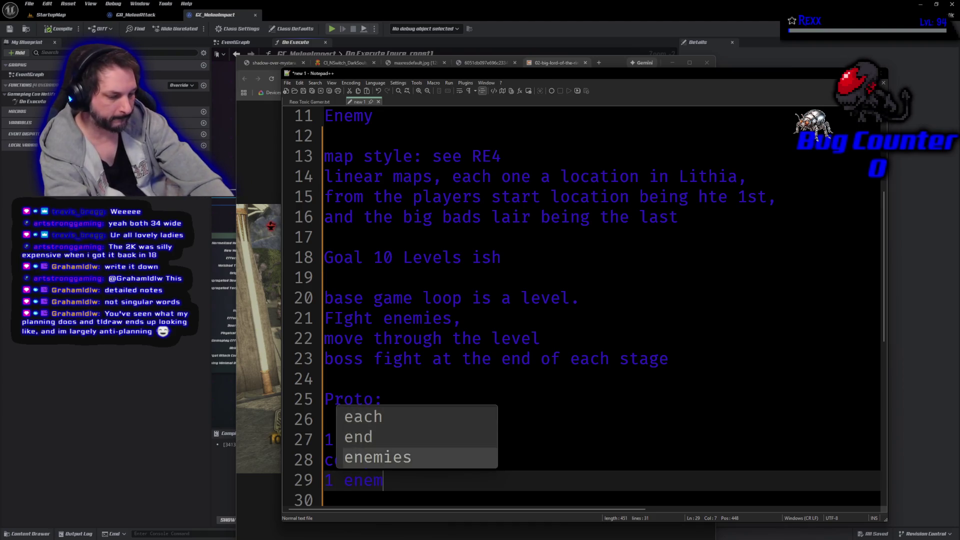
key("Return")
key("Return")
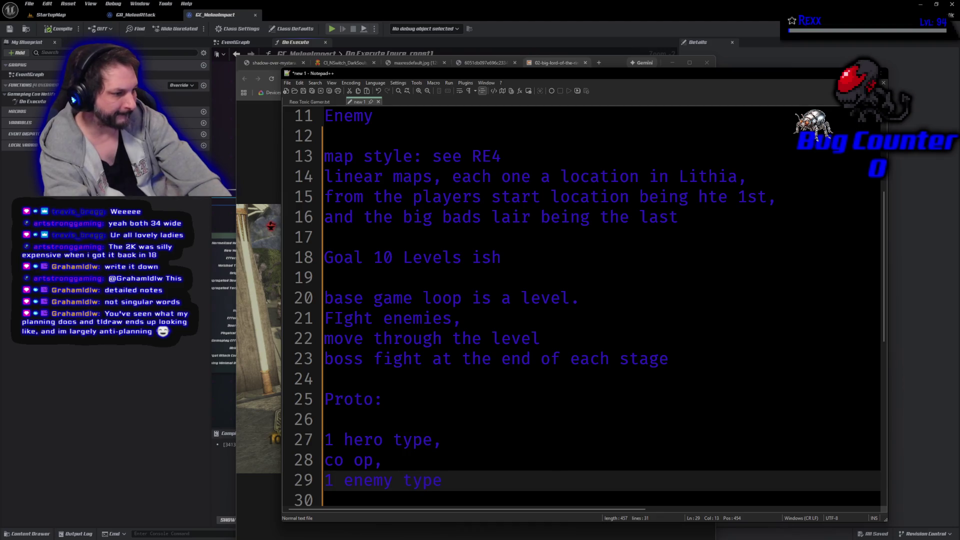
type("1 boi")
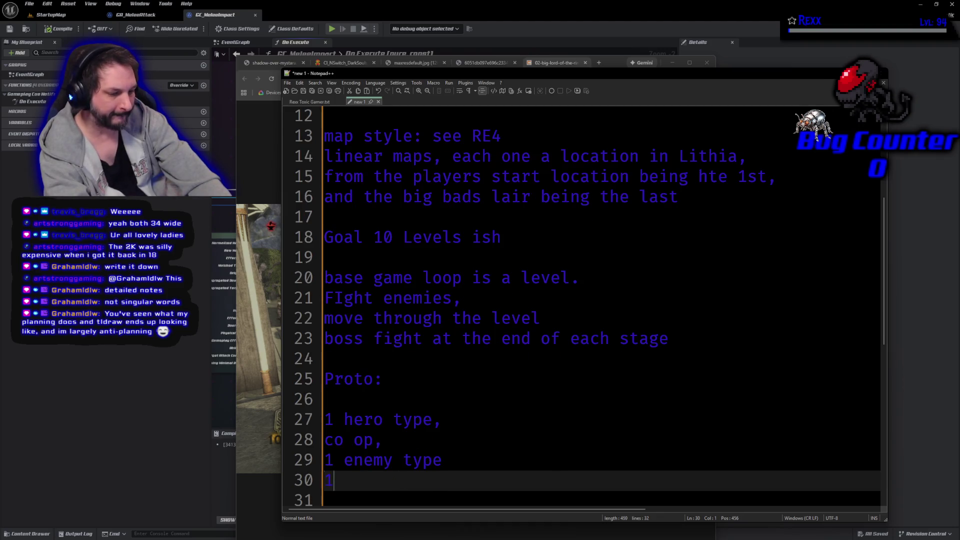
key("BackSpace")
type("ss enemy")
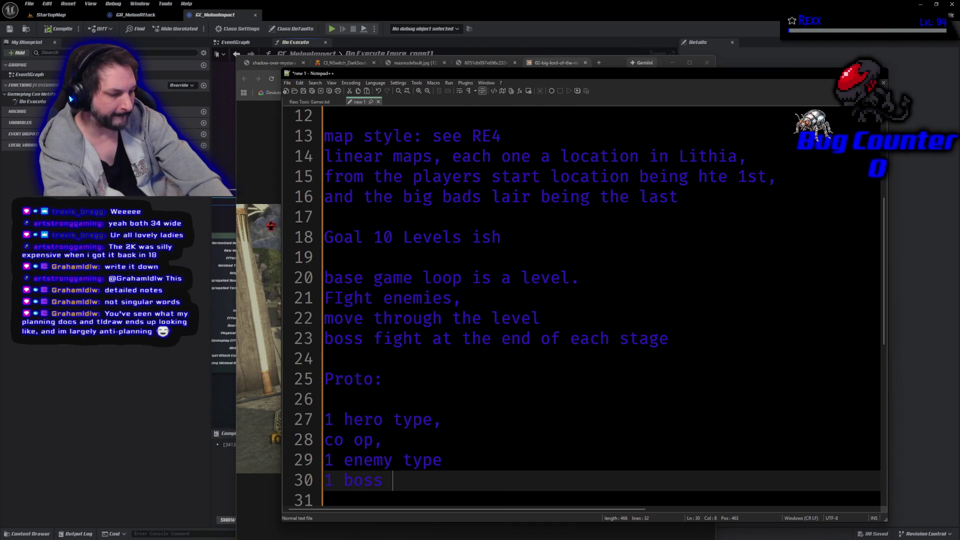
key("Escape")
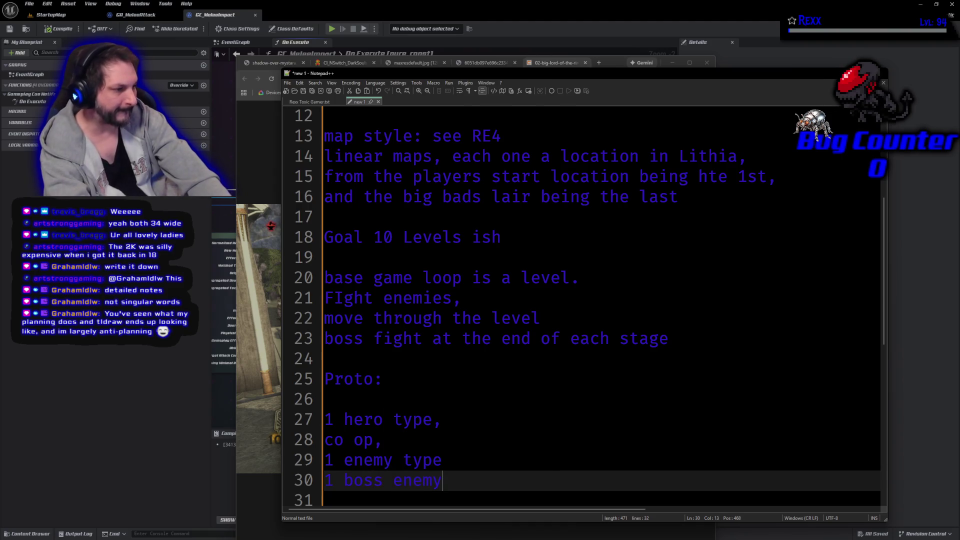
key("Return")
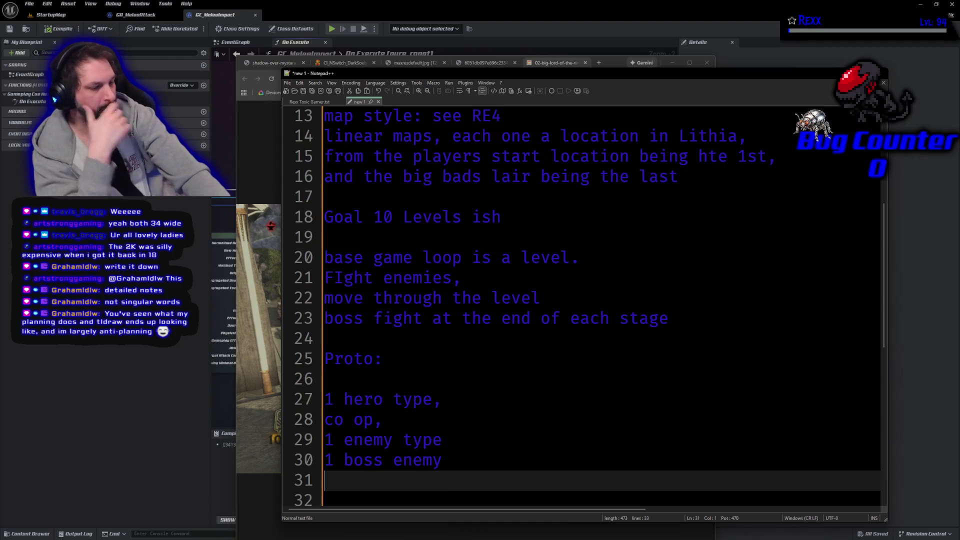
type("1 stage")
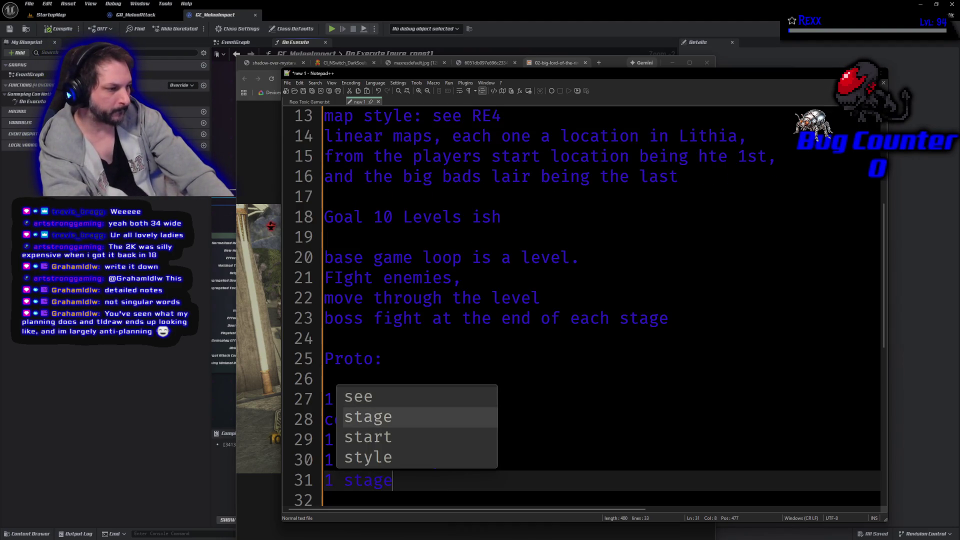
type(" blo0cko")
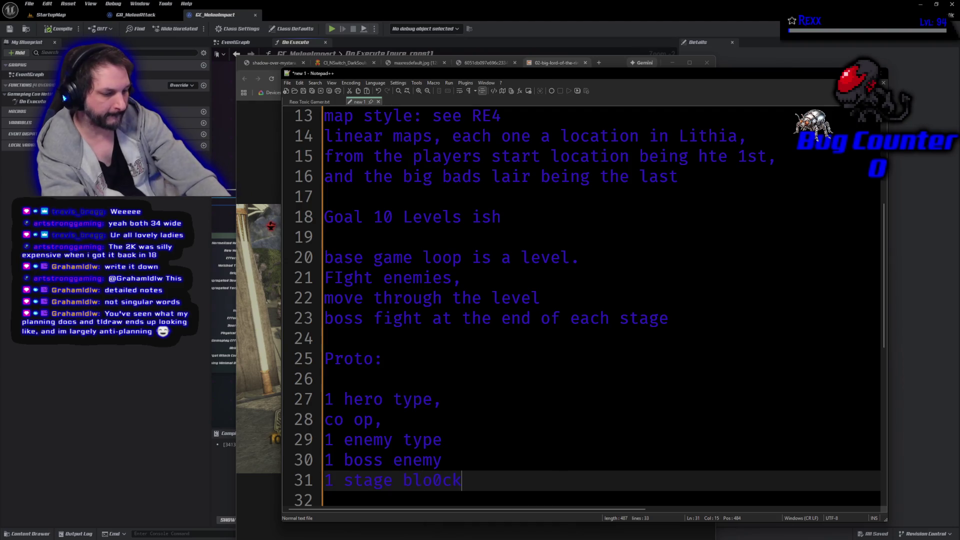
key("BackSpace")
key("BackSpace")
key("BackSpace")
type("ckout")
key("Return")
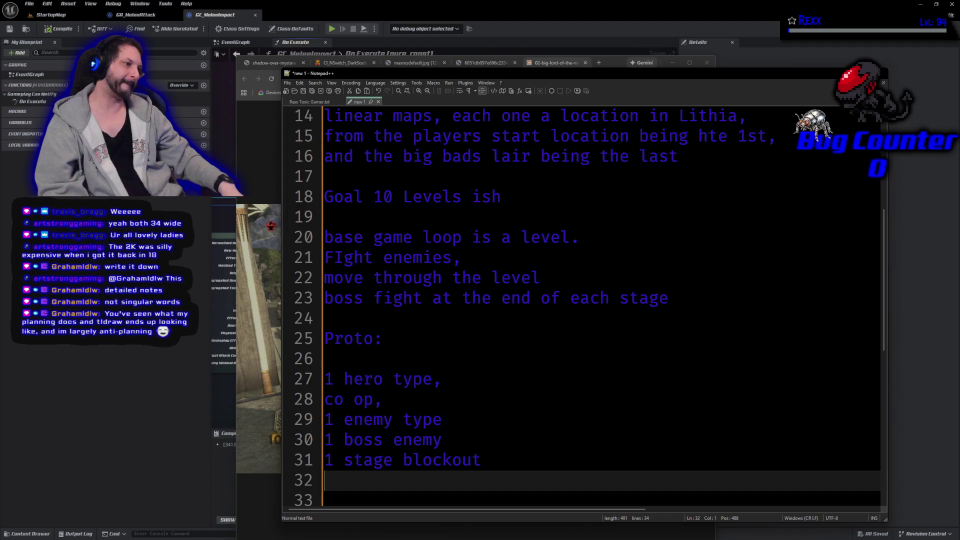
scroll(654, 320, "up", 5)
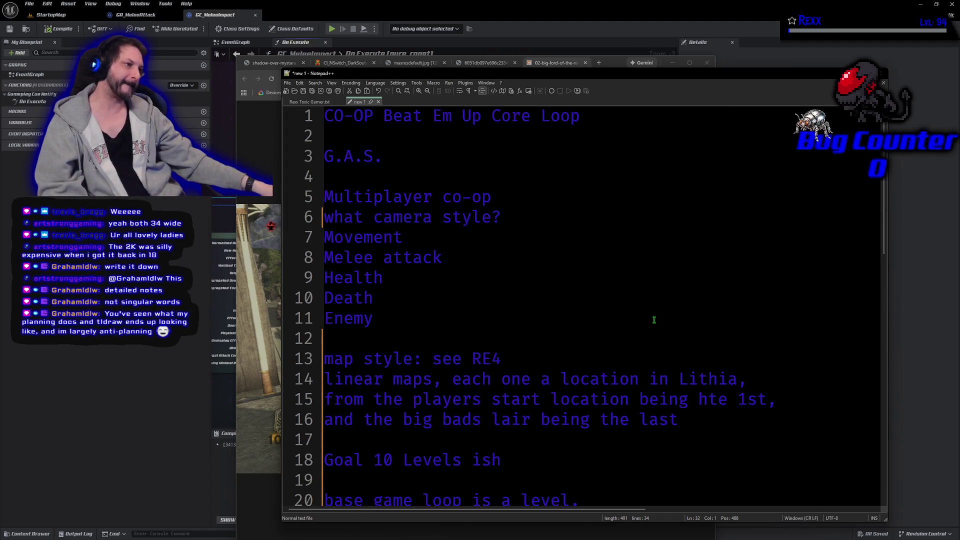
scroll(654, 319, "down", 4, "ctrl")
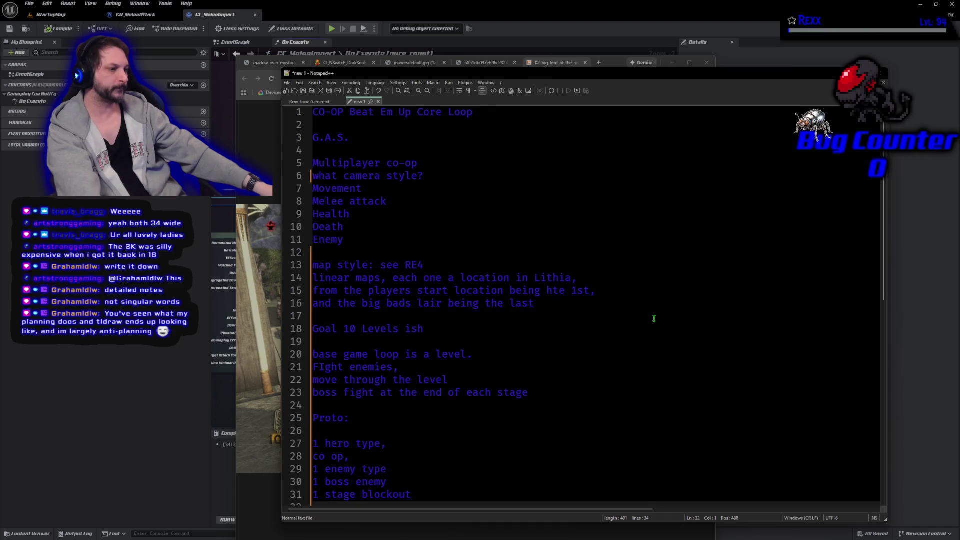
scroll(654, 319, "down", 1, "ctrl")
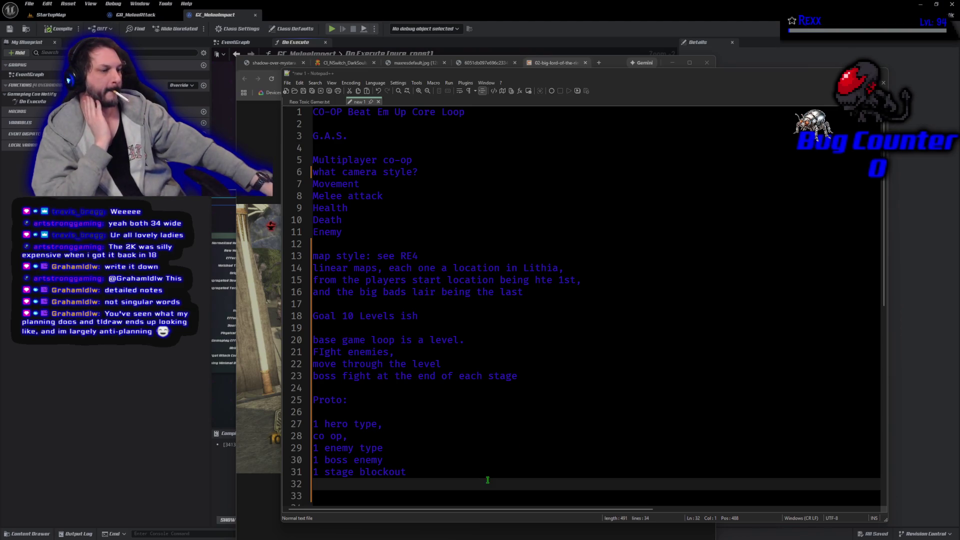
left_click_drag(483, 486, 315, 108)
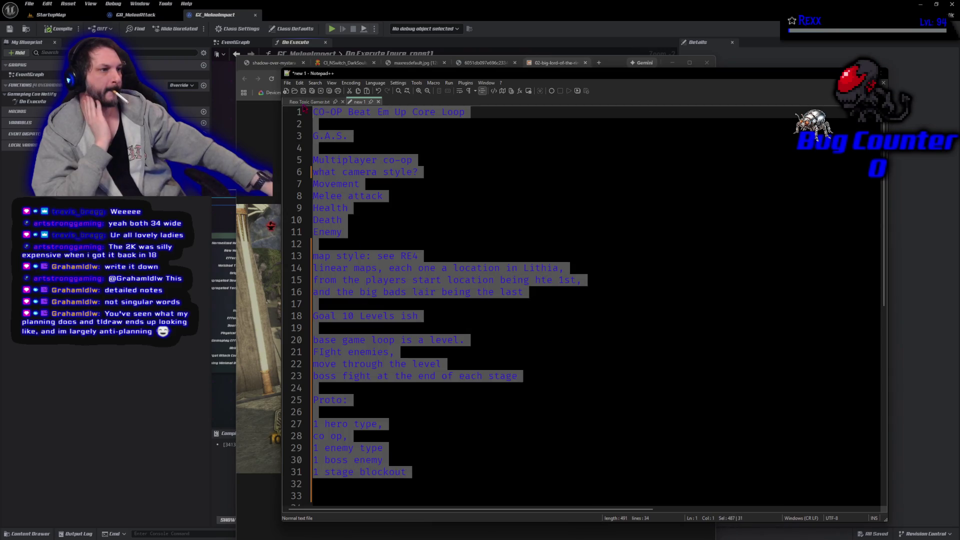
Copy all the selected design notes and bring the Claude design-doc chat to the front.
right_click(338, 198)
left_click(361, 209)
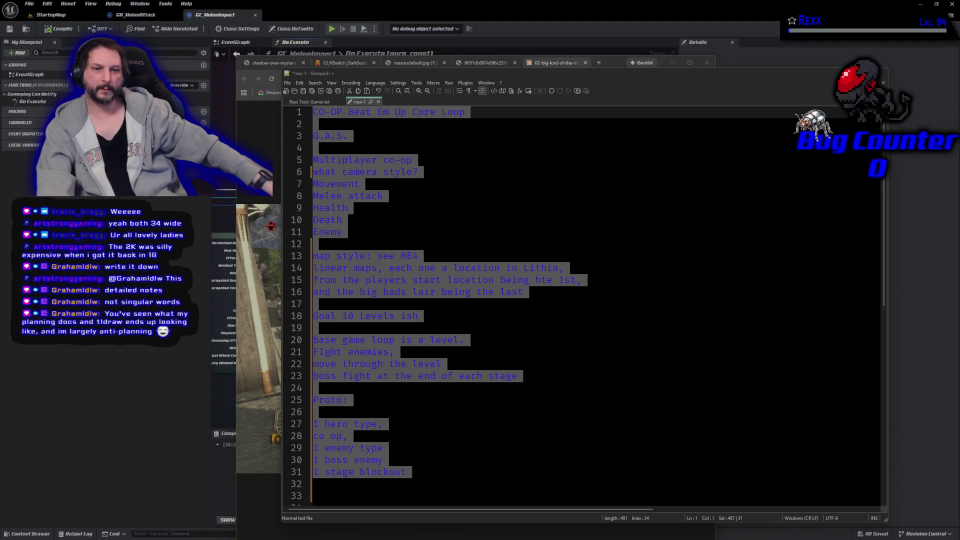
mouse_move(10, 177)
left_mouse_down()
mouse_move(426, 177)
mouse_move(458, 99)
mouse_move(520, 43)
left_mouse_up()
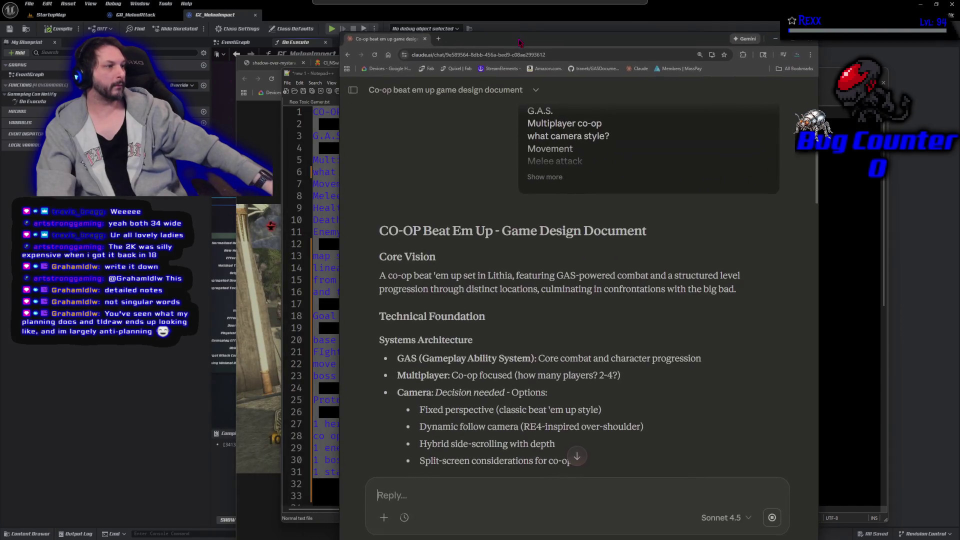
Scroll Claude's design document to the end of the Enemies list and the World Structure section.
scroll(580, 307, "up", 3)
scroll(580, 307, "down", 4)
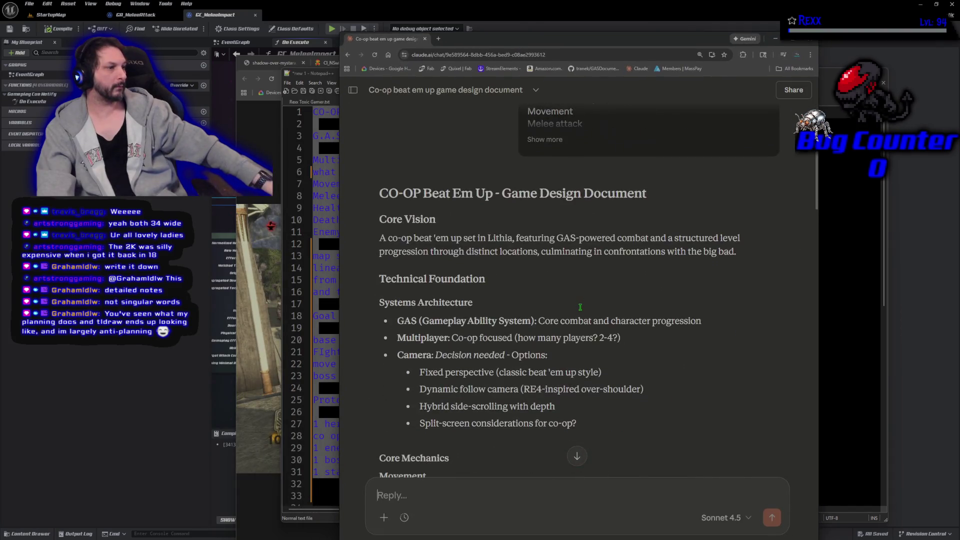
scroll(580, 307, "down", 2)
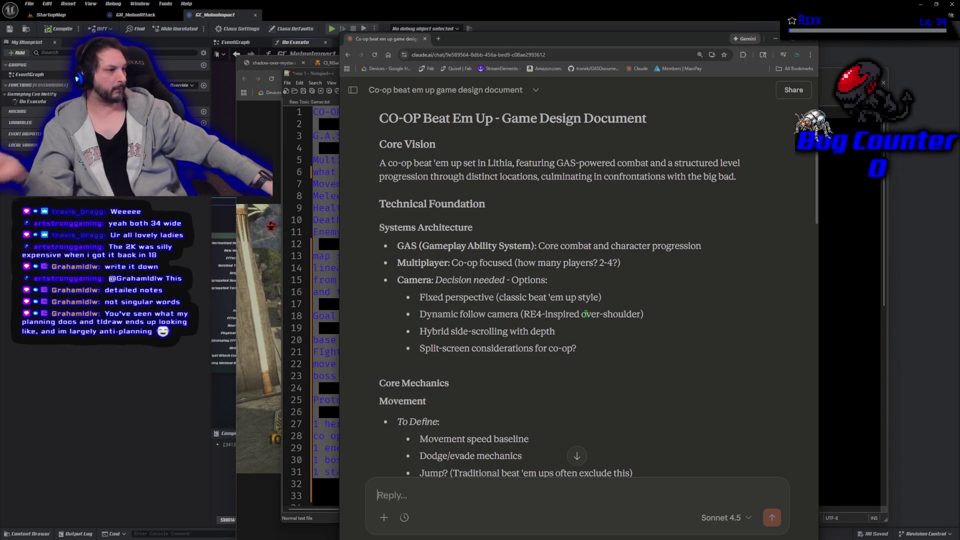
scroll(663, 372, "down", 3)
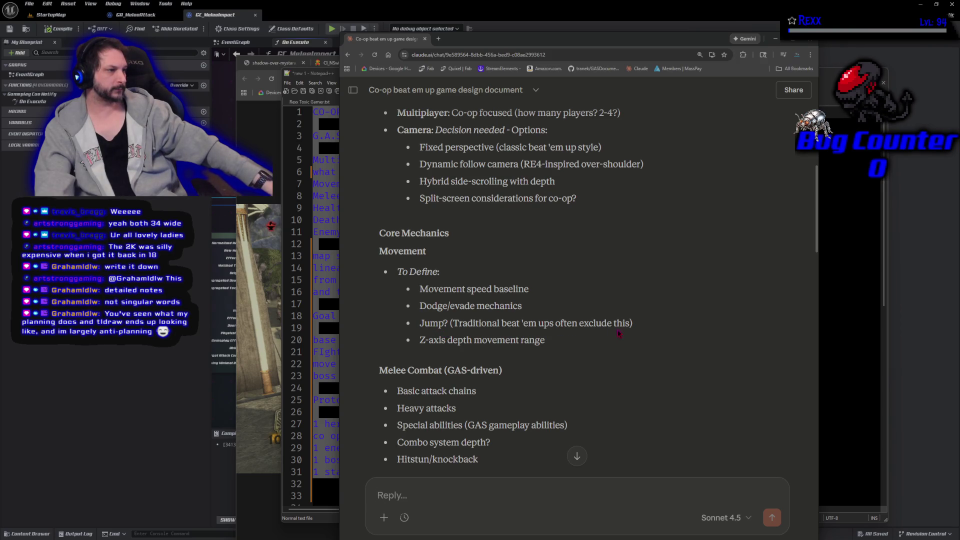
scroll(645, 324, "down", 2)
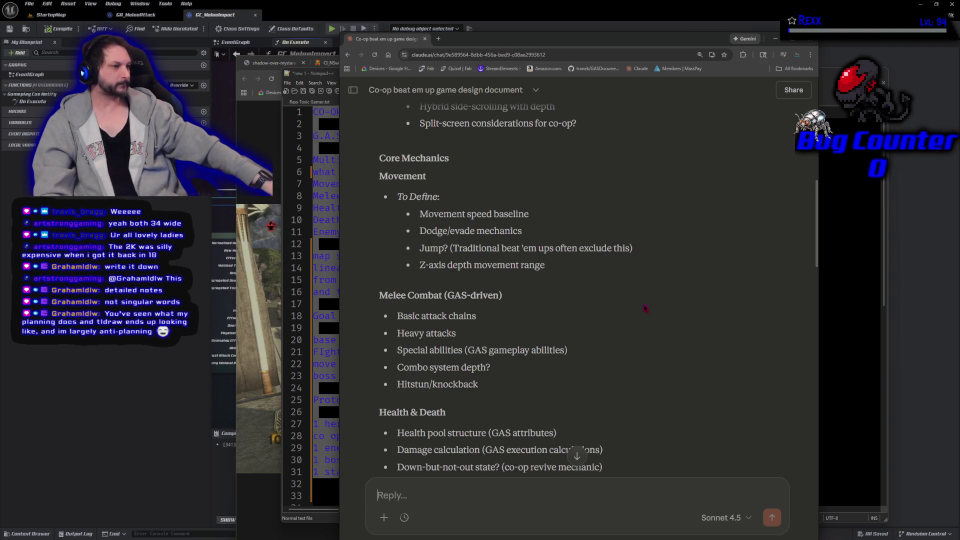
scroll(645, 308, "down", 2)
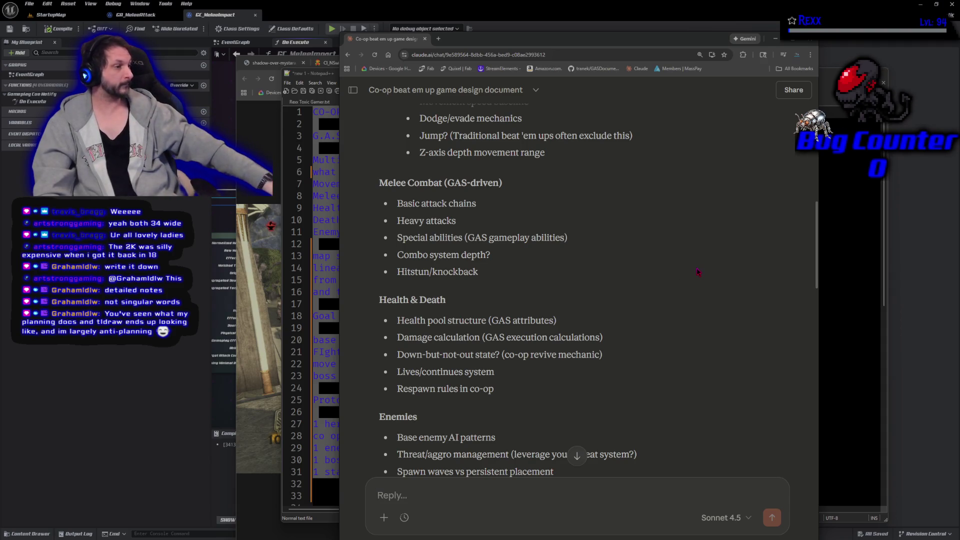
scroll(705, 283, "down", 2)
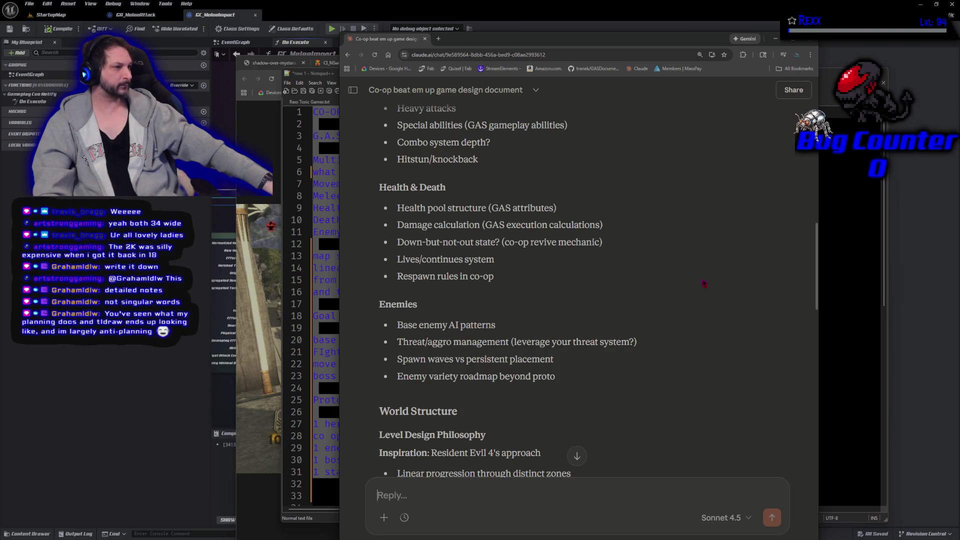
Highlight the Down-but-not-out bullet and the '(leverage your threat system?)' note while reading.
left_click_drag(397, 259, 653, 245)
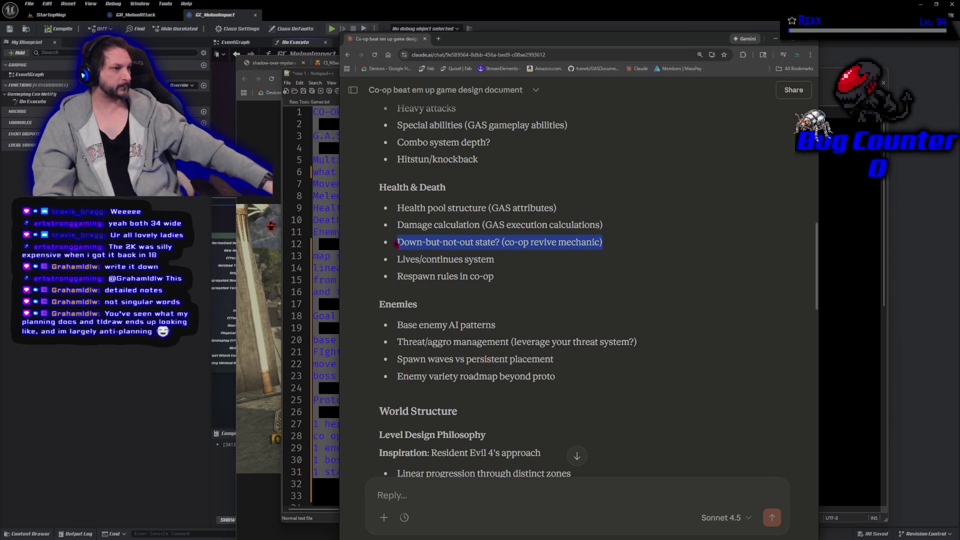
left_click(653, 246)
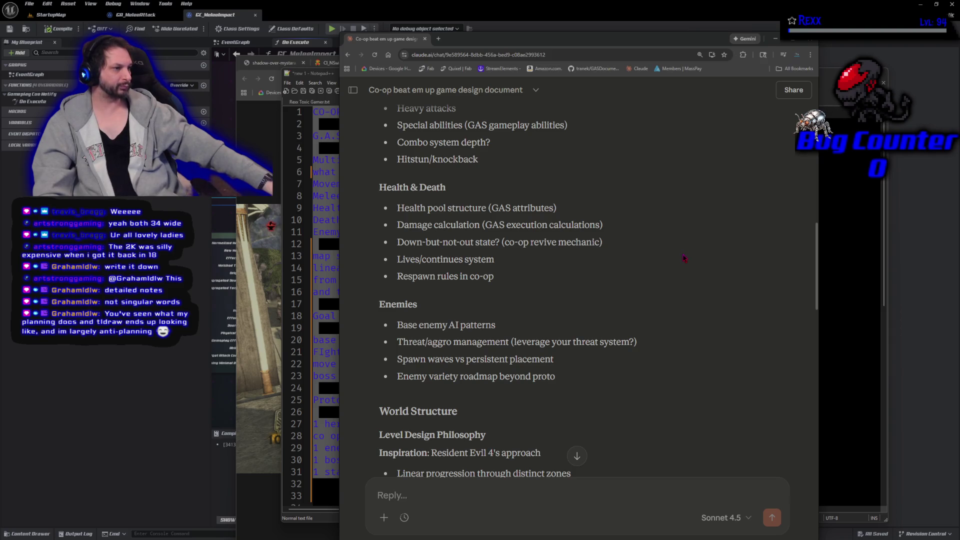
scroll(683, 258, "down", 2)
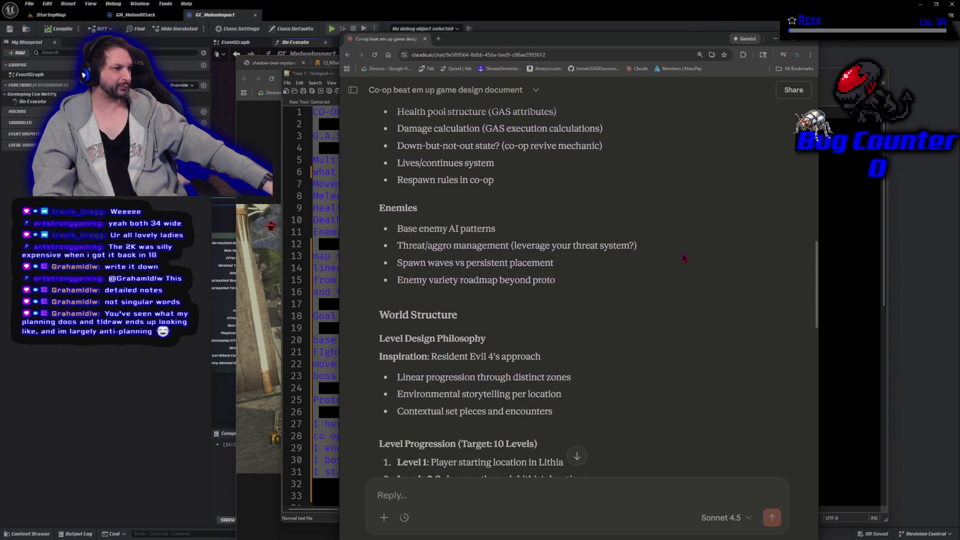
left_click_drag(638, 229, 508, 229)
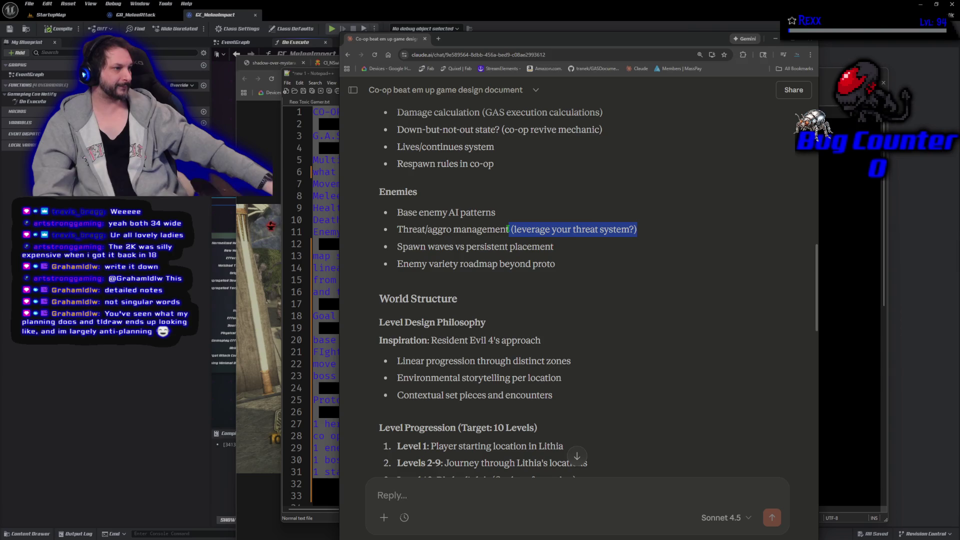
left_click(670, 246)
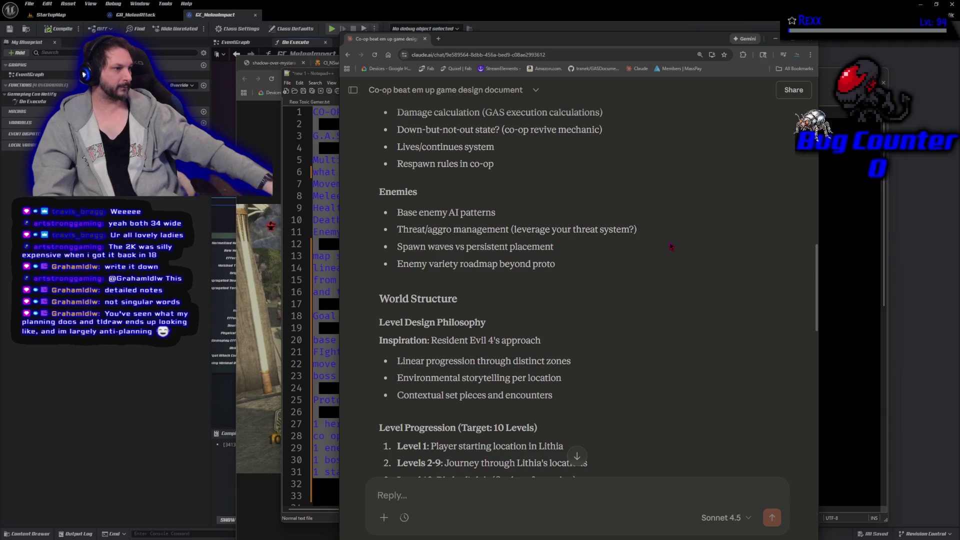
Scroll down through Boss Enemy, Stage Blockout and Camera Proto Recommendation sections.
scroll(670, 246, "down", 2)
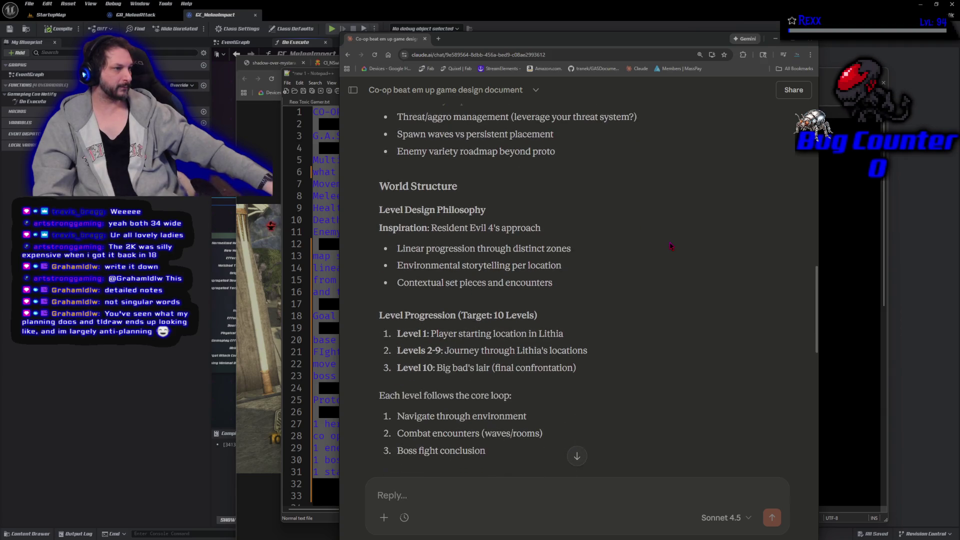
scroll(578, 216, "down", 1)
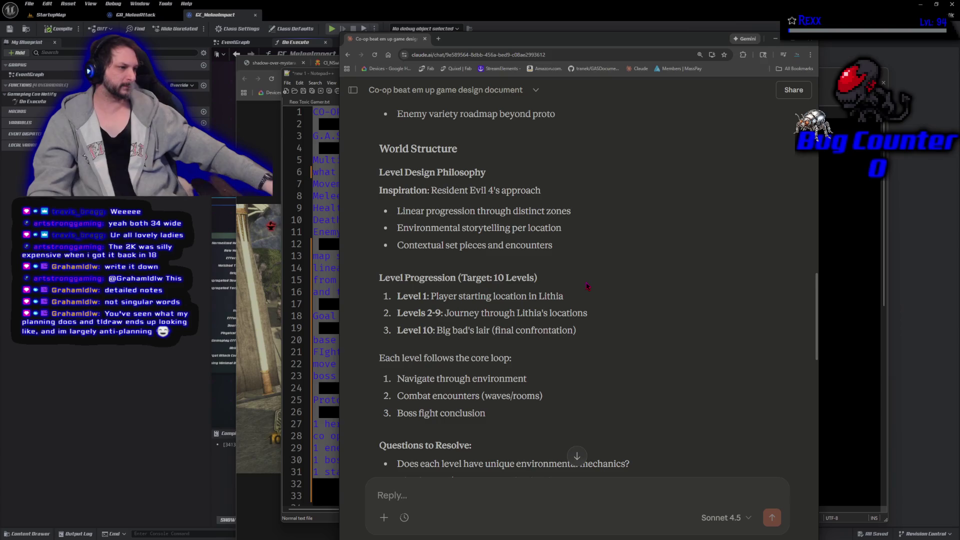
scroll(610, 278, "down", 3)
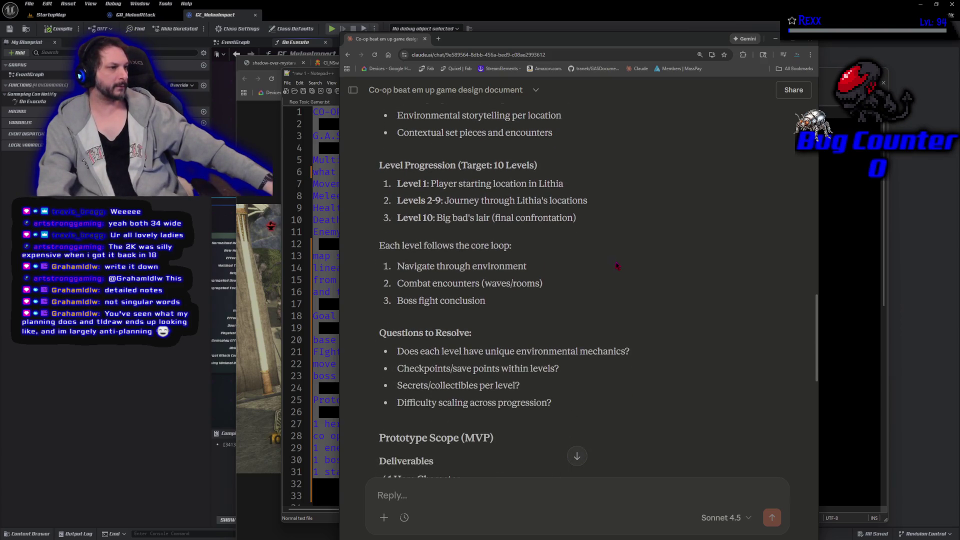
scroll(617, 266, "down", 1)
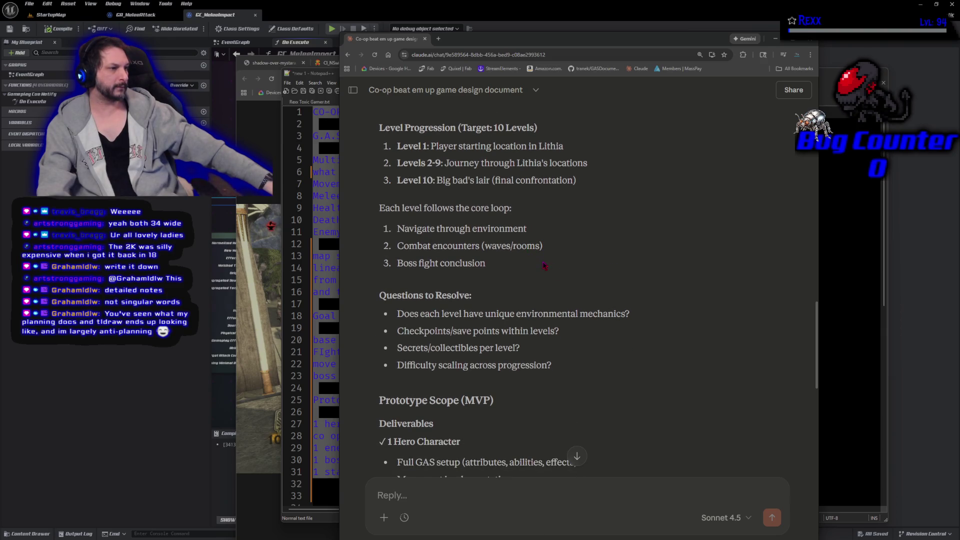
scroll(655, 318, "down", 1)
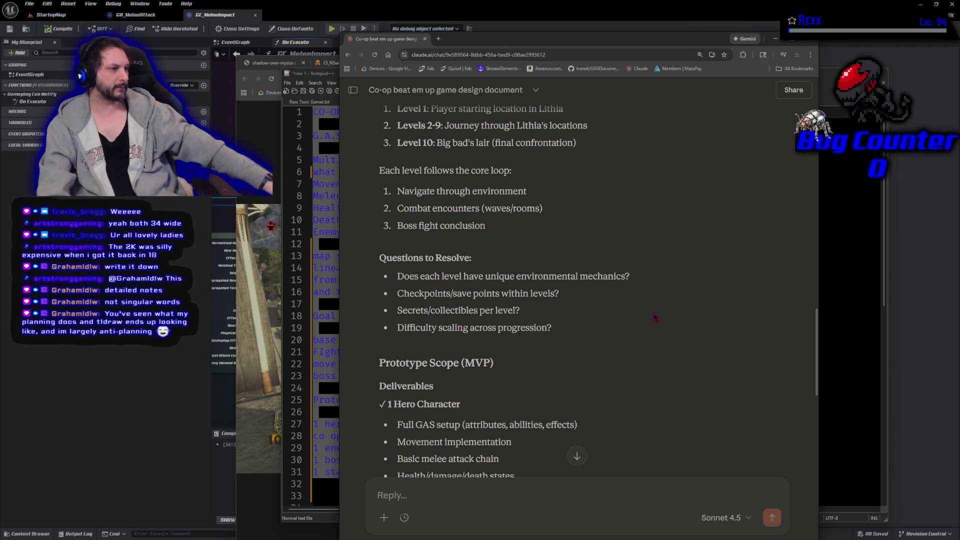
scroll(653, 317, "down", 3)
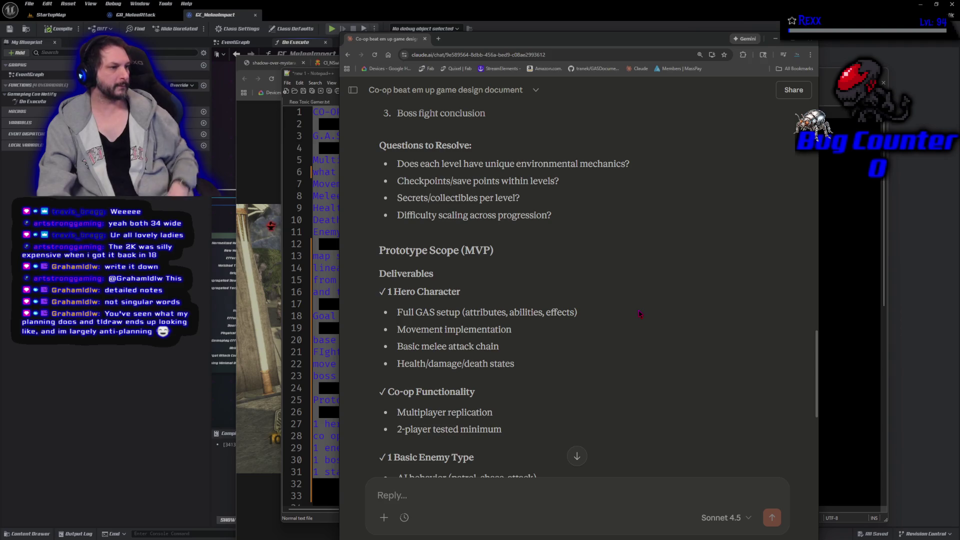
scroll(708, 261, "down", 2)
scroll(707, 260, "down", 1)
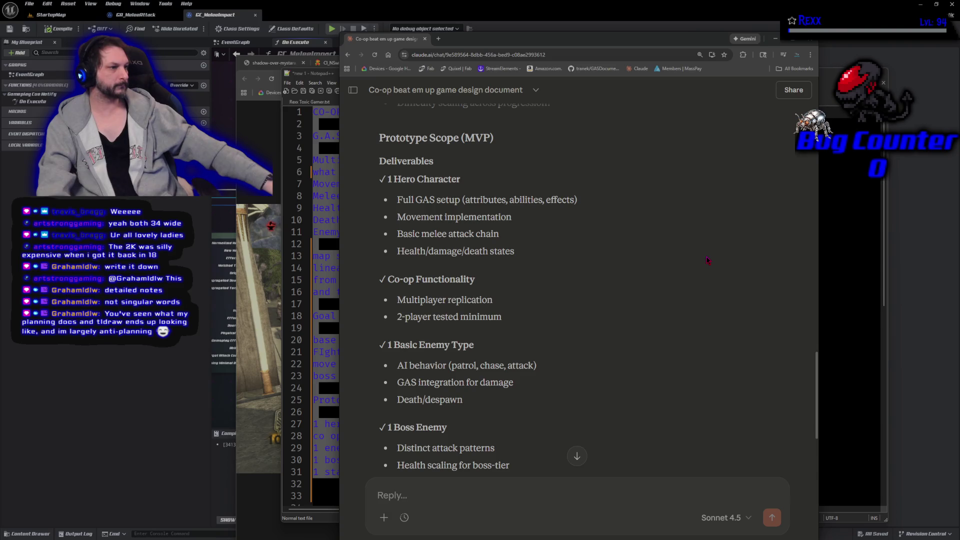
scroll(708, 261, "down", 5)
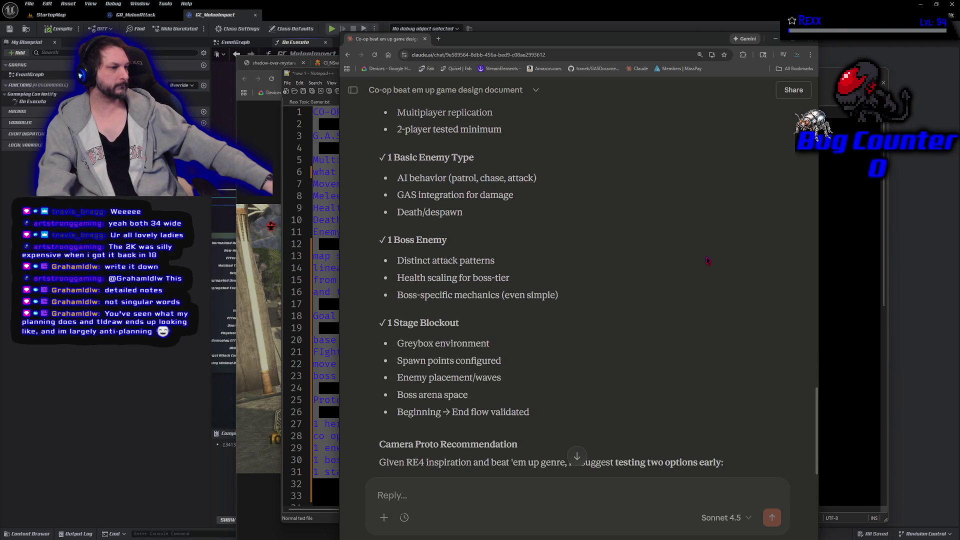
scroll(707, 260, "down", 3)
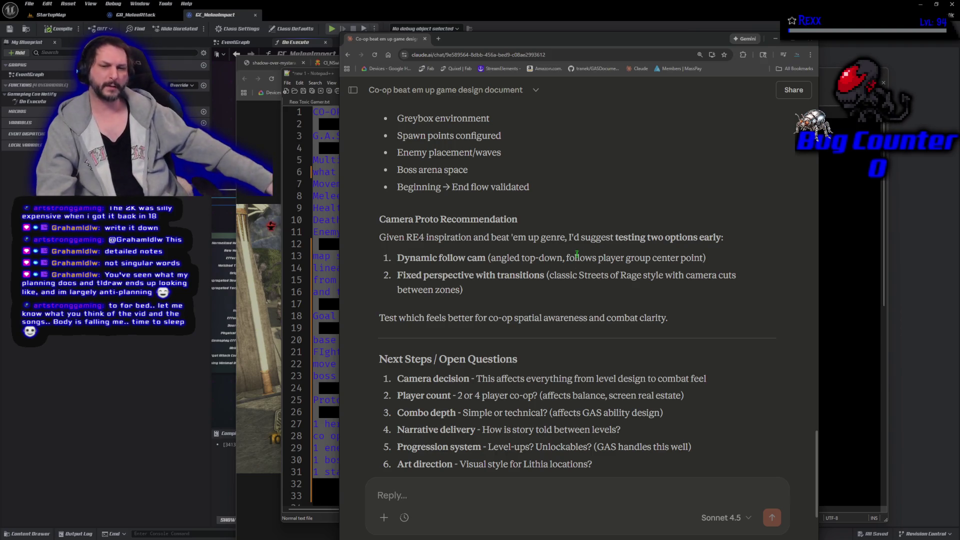
Place the cursor in Claude's Reply box to answer the open questions.
left_click(533, 486)
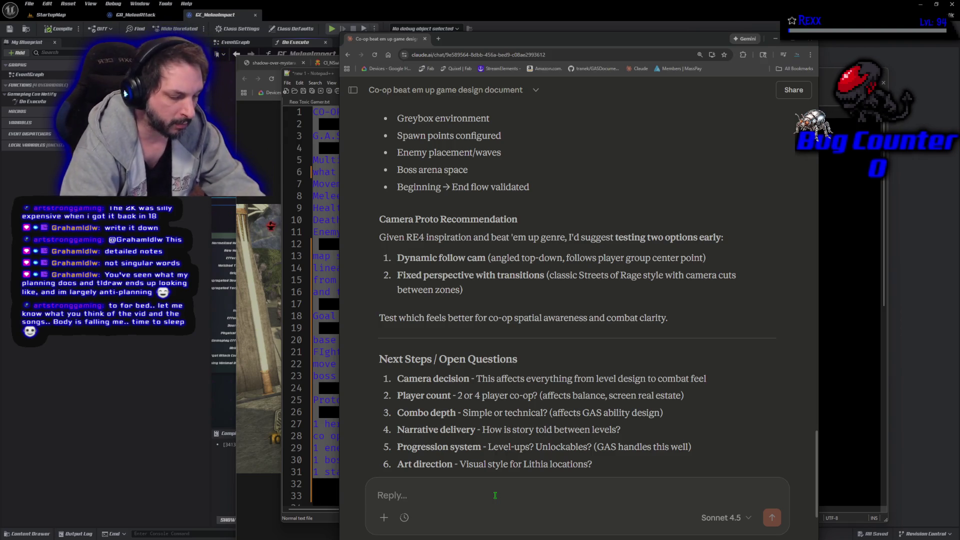
Answer point 1: over-the-shoulder camera like Resident Evil 4, Hellblade and God of War Ragnarok.
type("1.")
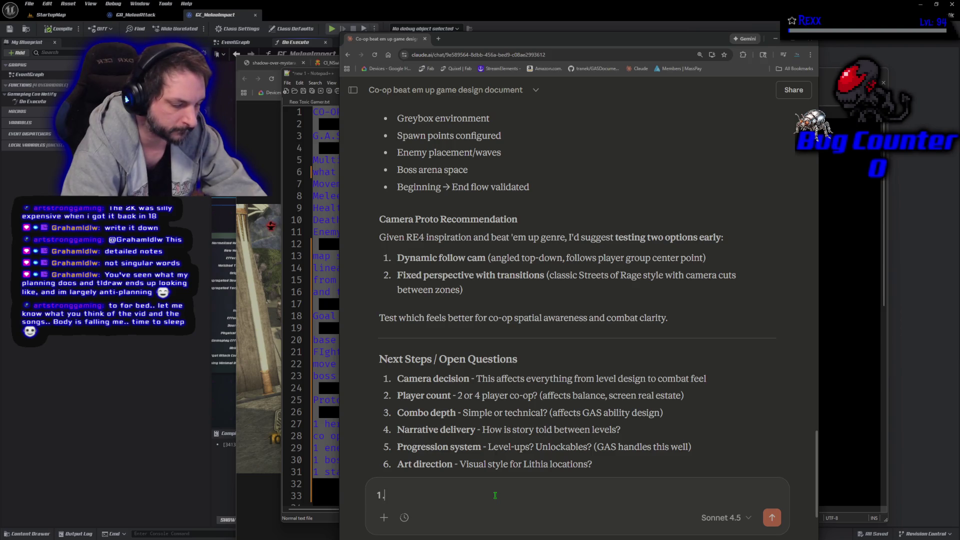
type("this could be interesting with an over the")
type(" sh")
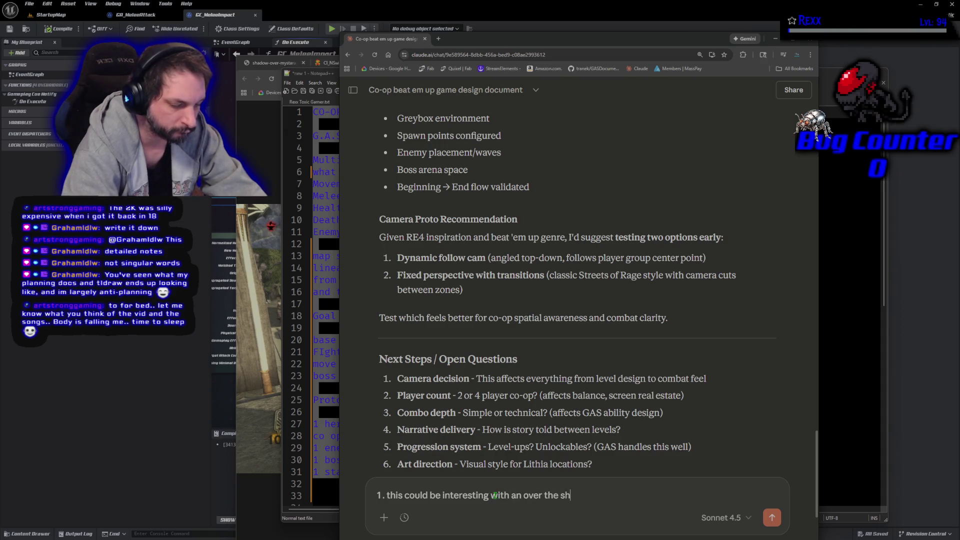
type("oulder camera ")
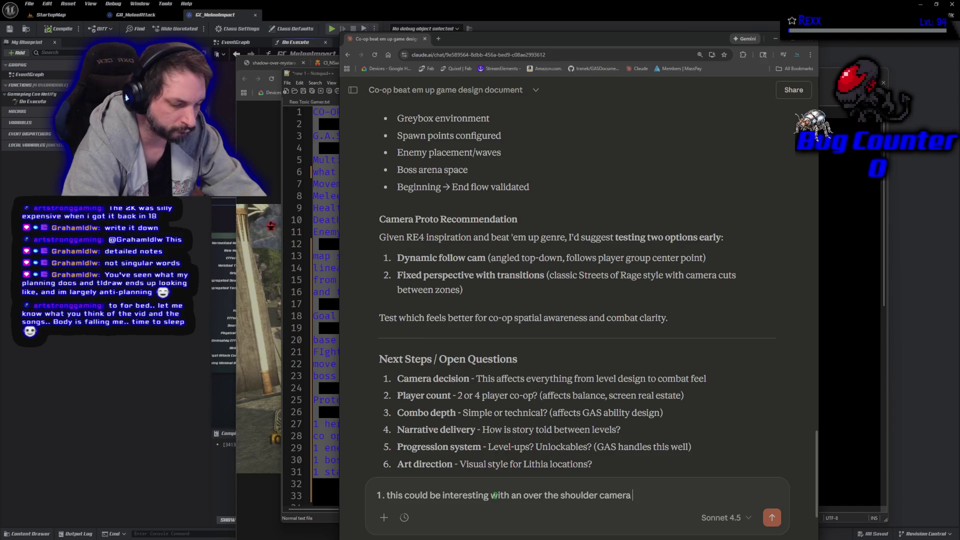
type("like res")
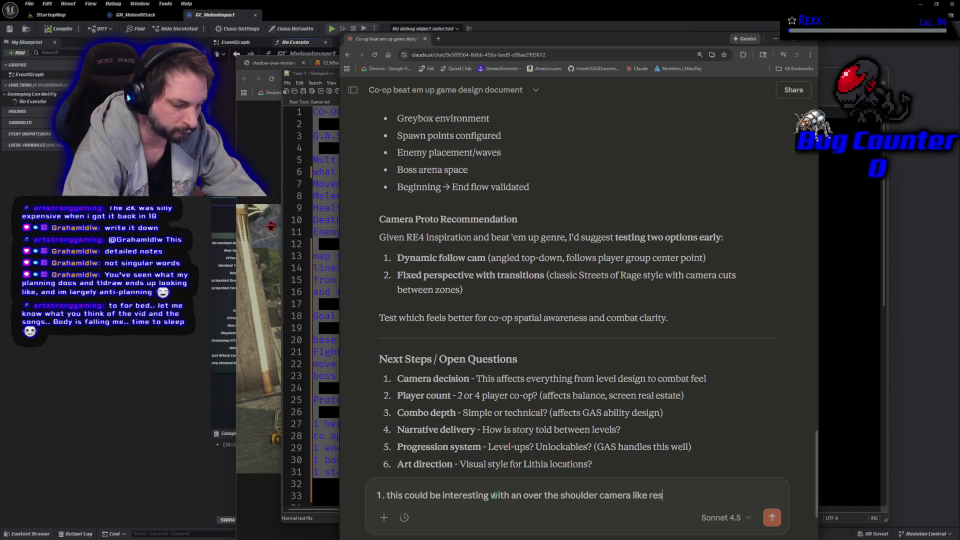
type("ident evil 4 ")
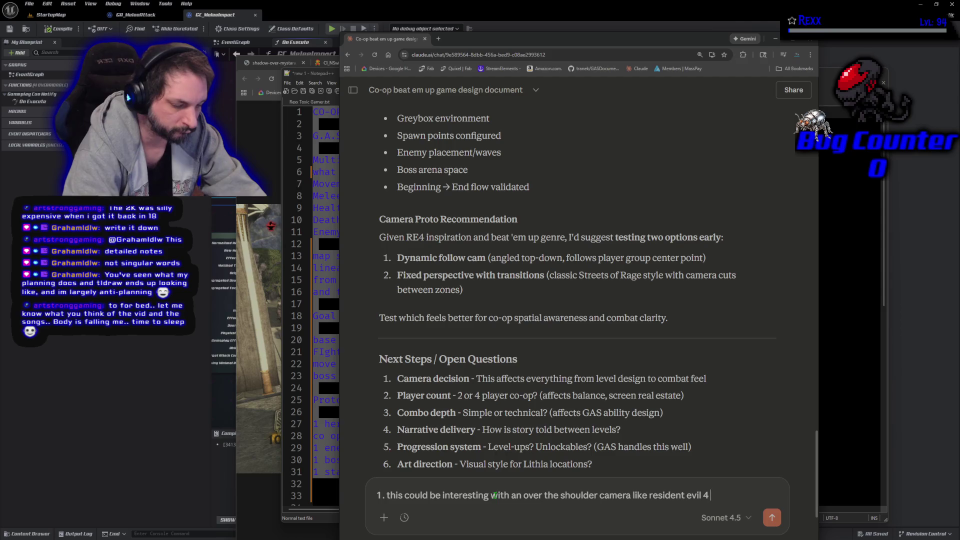
type("and Hellblade")
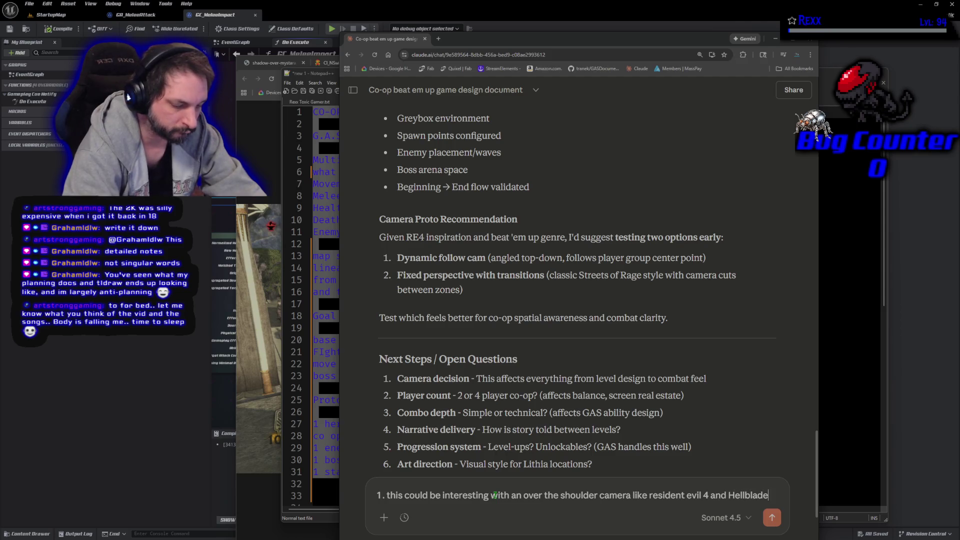
type(" and God ")
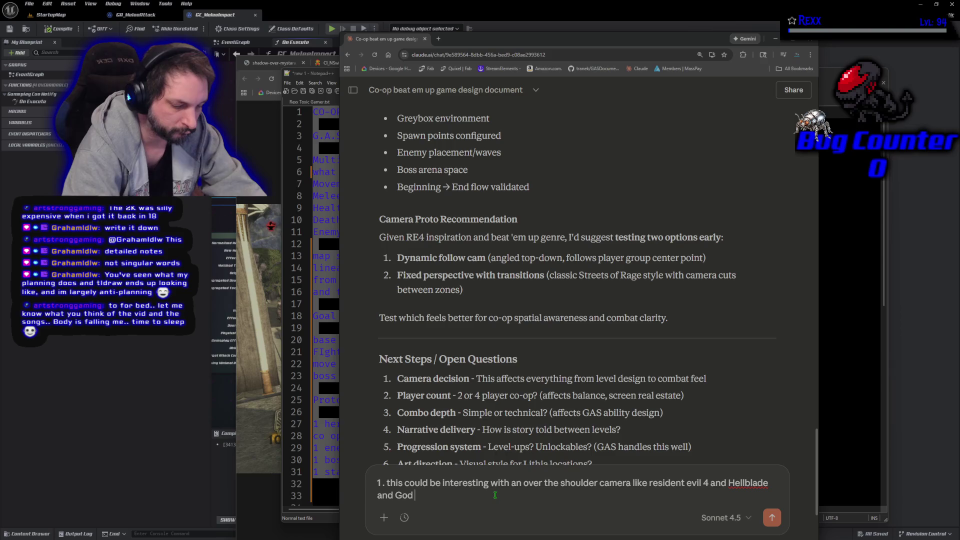
type("of war a")
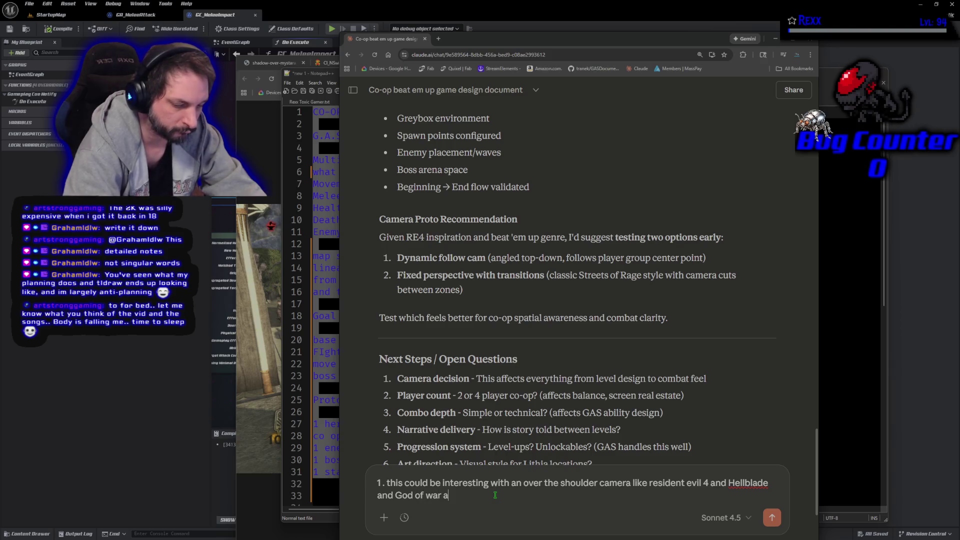
key("BackSpace")
type("ragnarok")
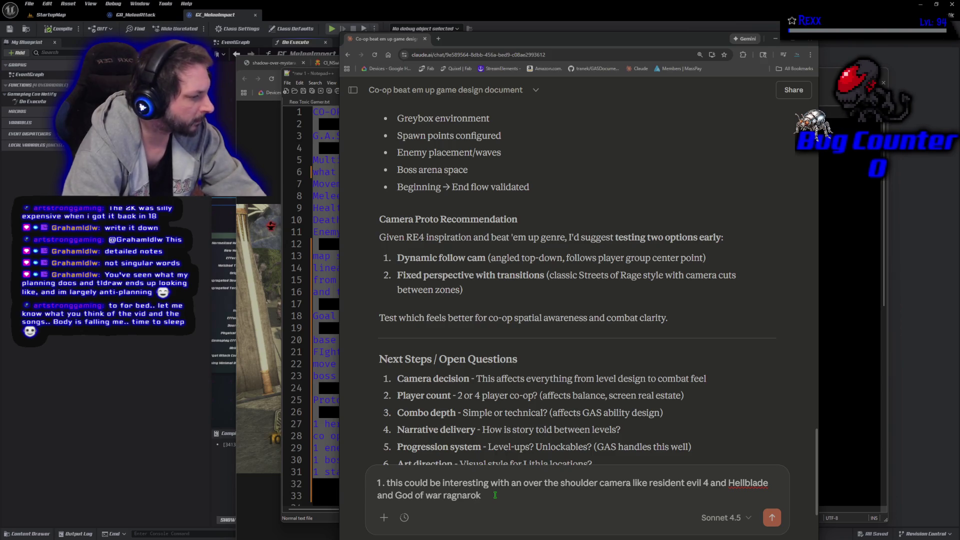
key("shift+Return")
Add point 2 '4 max players, 1 min' and point 3 assuming a montage list that iterates.
type("2. ")
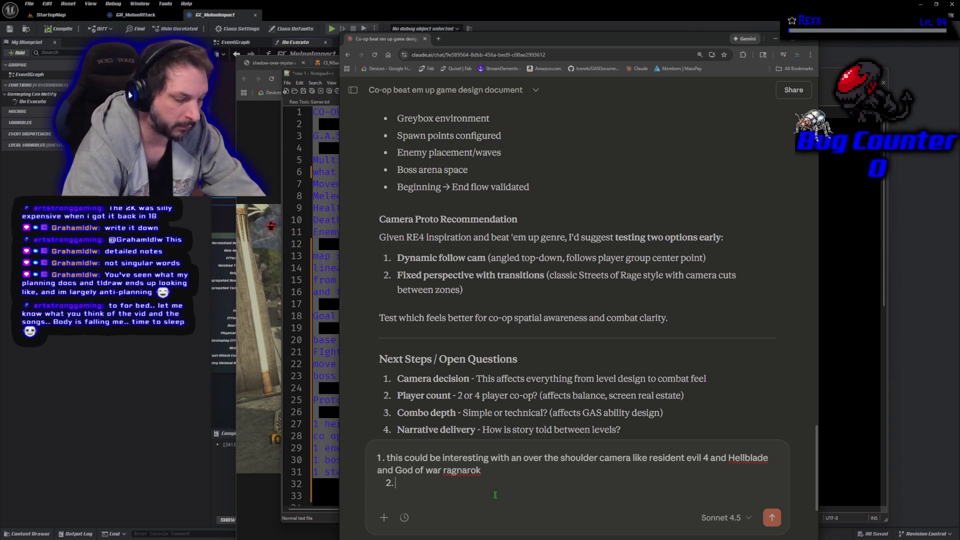
type("4 max players")
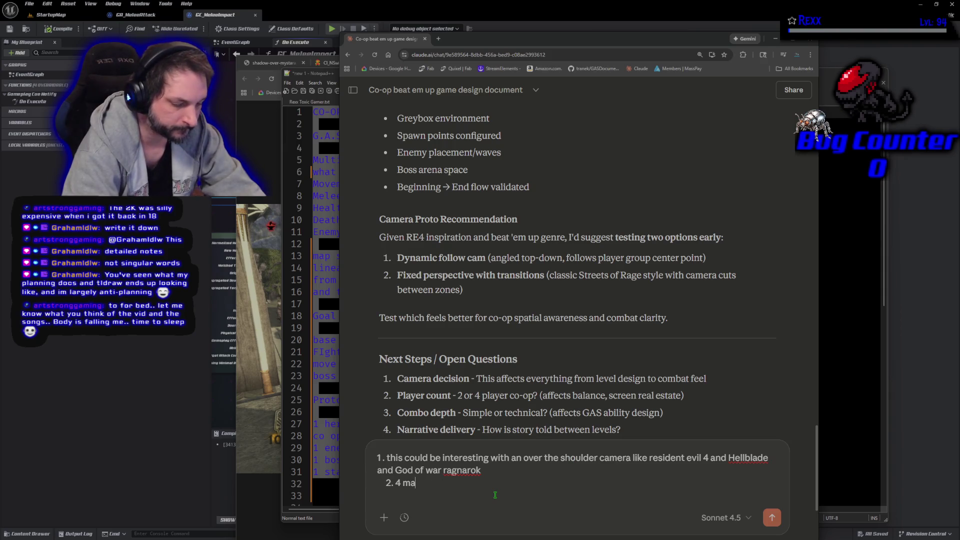
type(", 1 min")
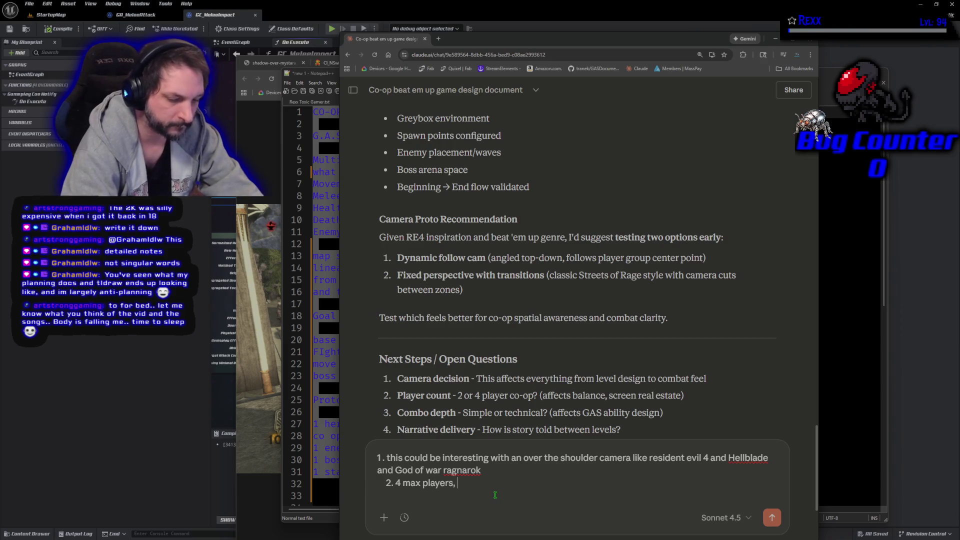
key("shift+Return")
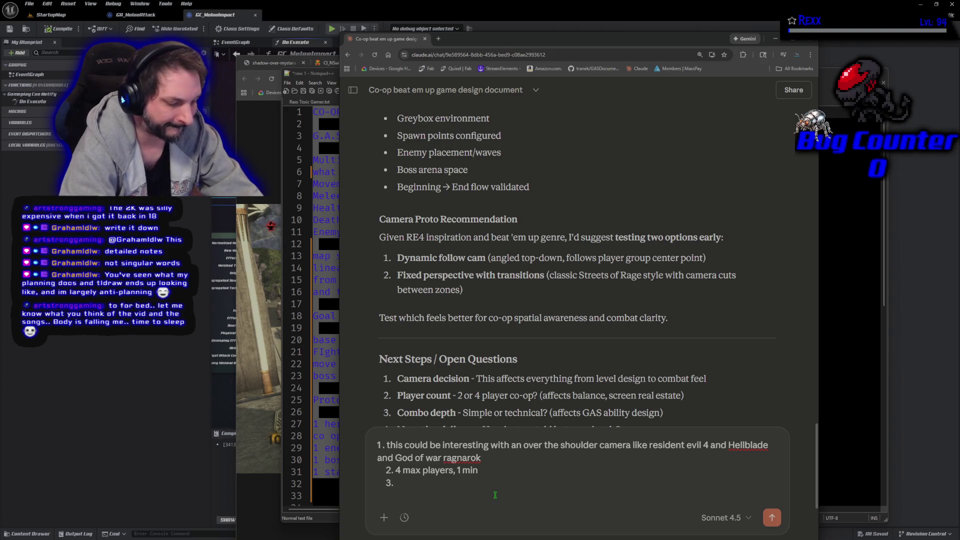
type("i do")
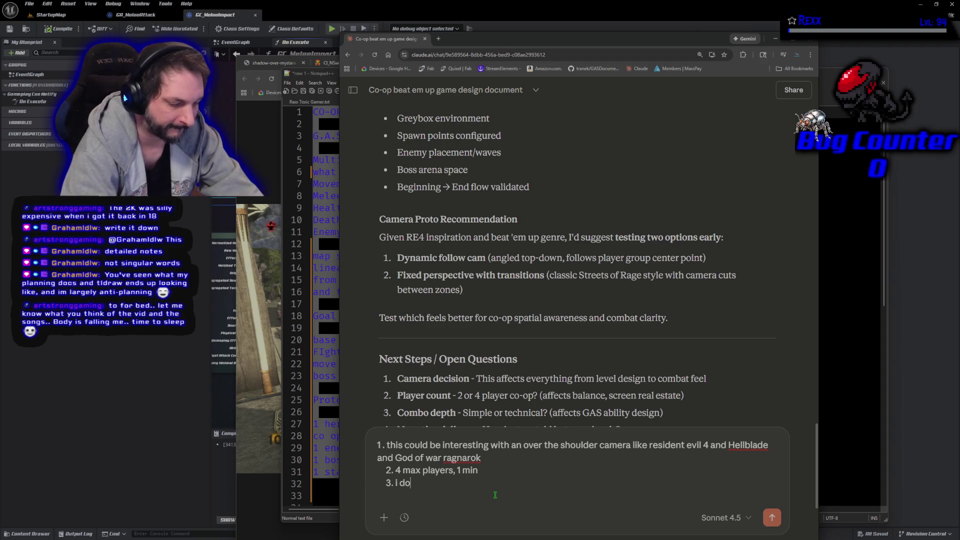
type(" not understan")
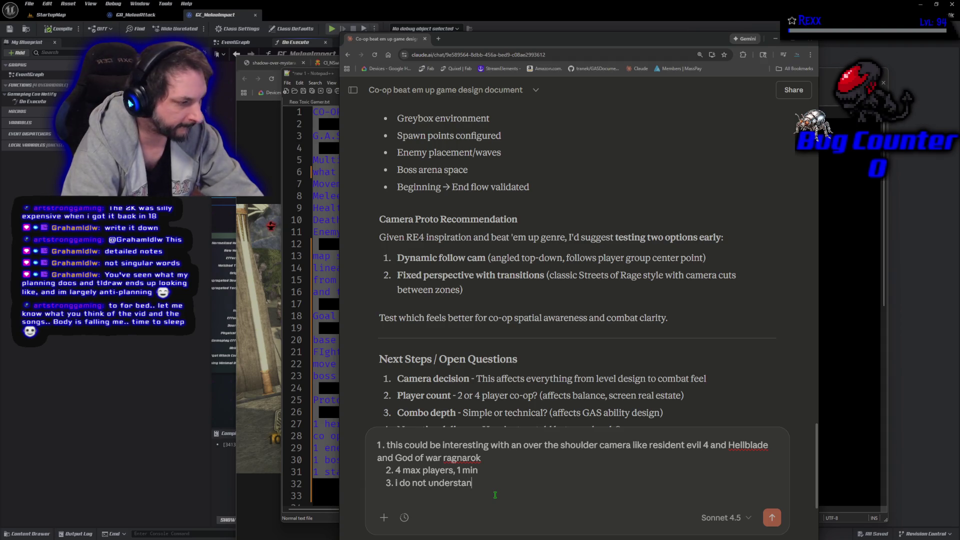
type("d,")
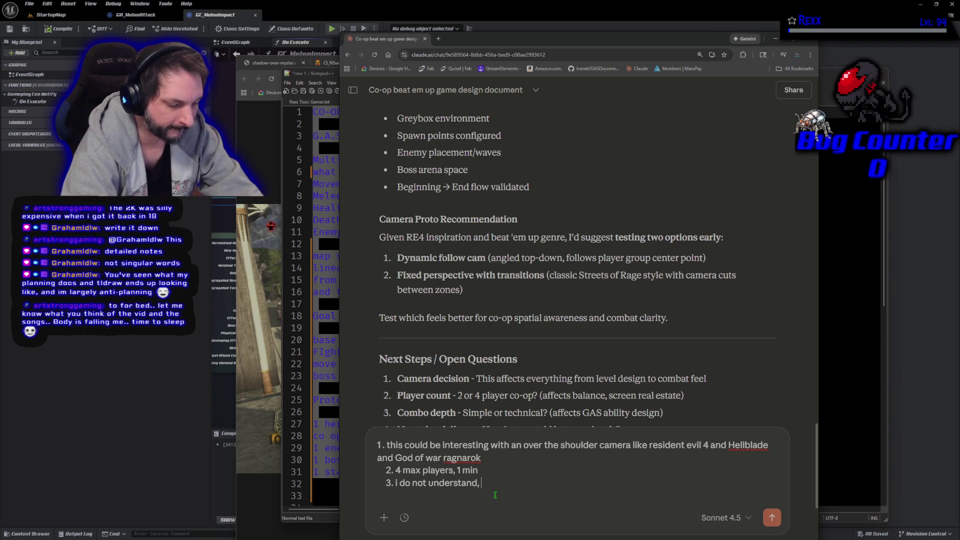
type(", currently ")
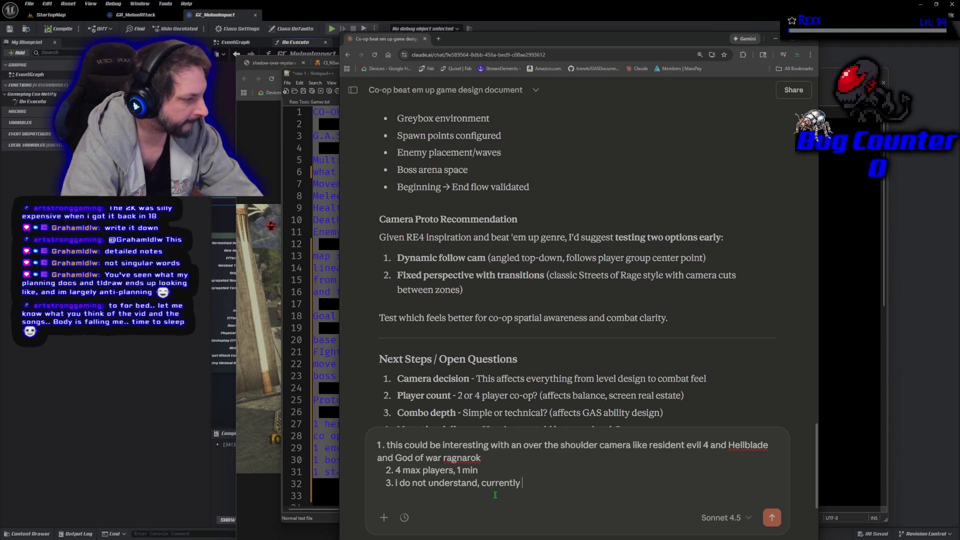
type("each chara")
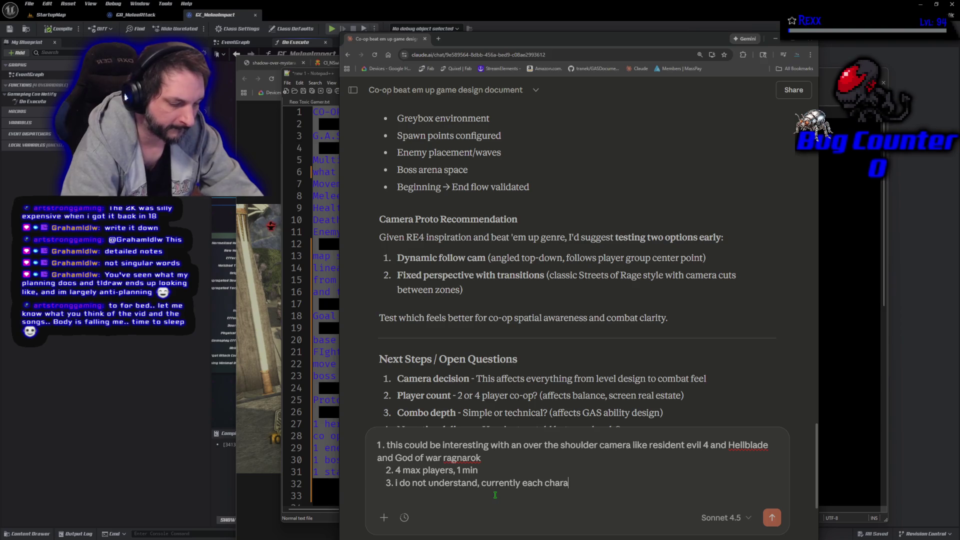
type("cter has ")
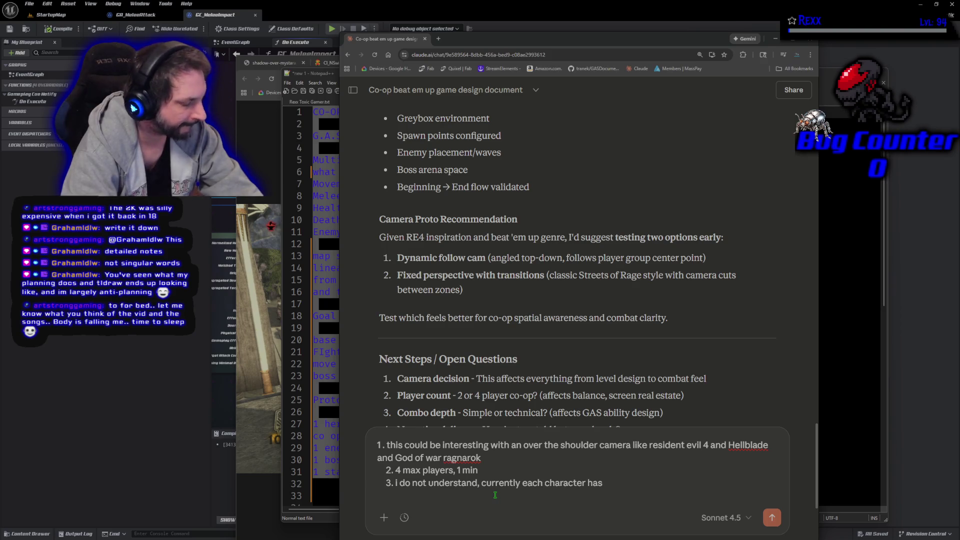
type("a ")
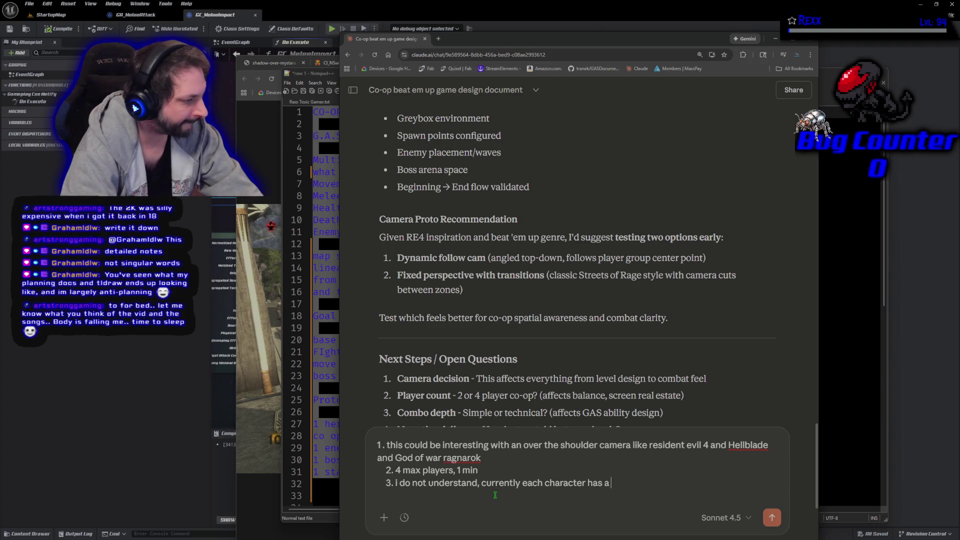
type("mont")
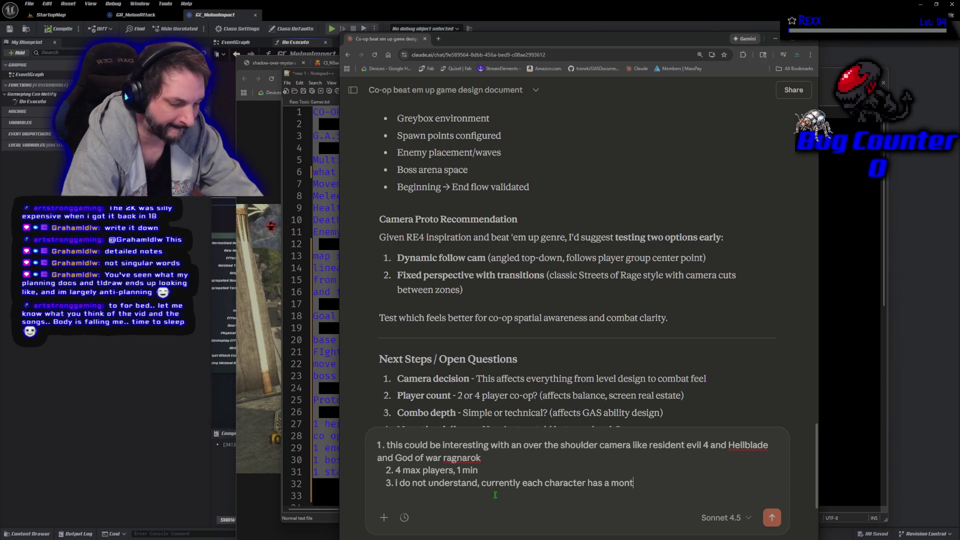
key("BackSpace")
key("BackSpace")
key("BackSpace")
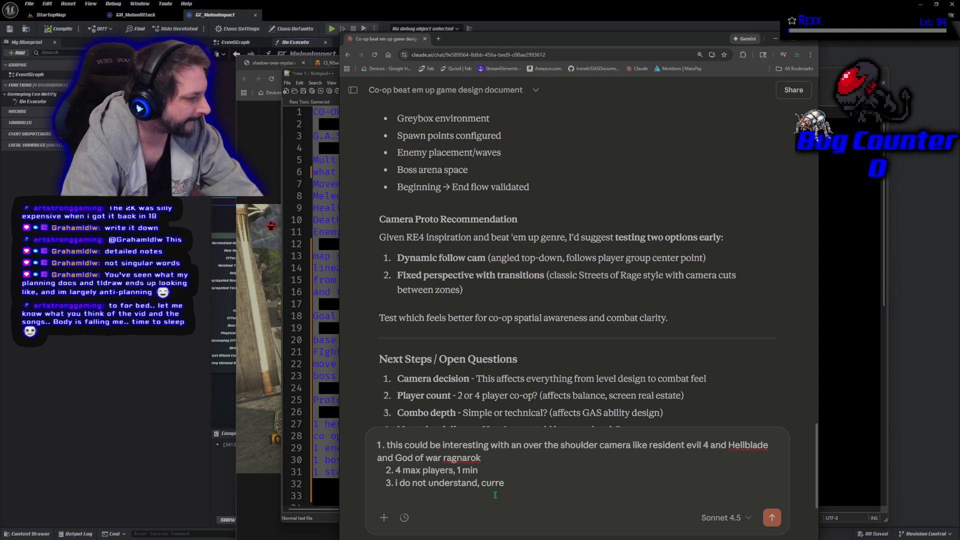
type("i assume a montage list t")
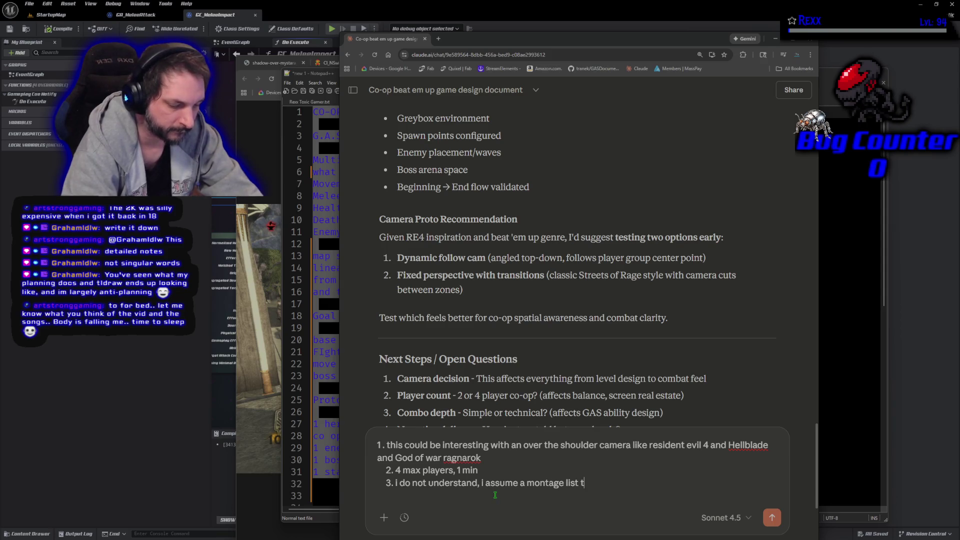
type("hat iterates through")
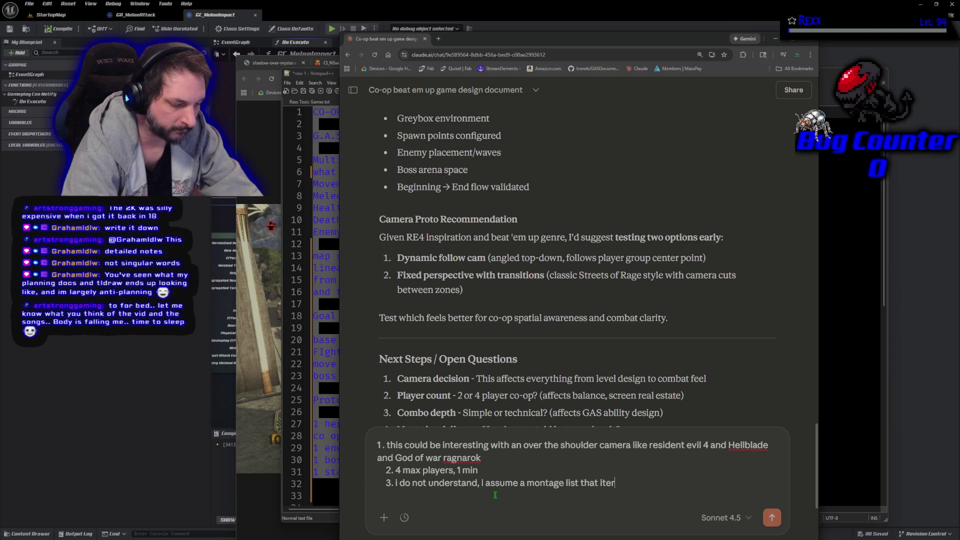
type(" the list")
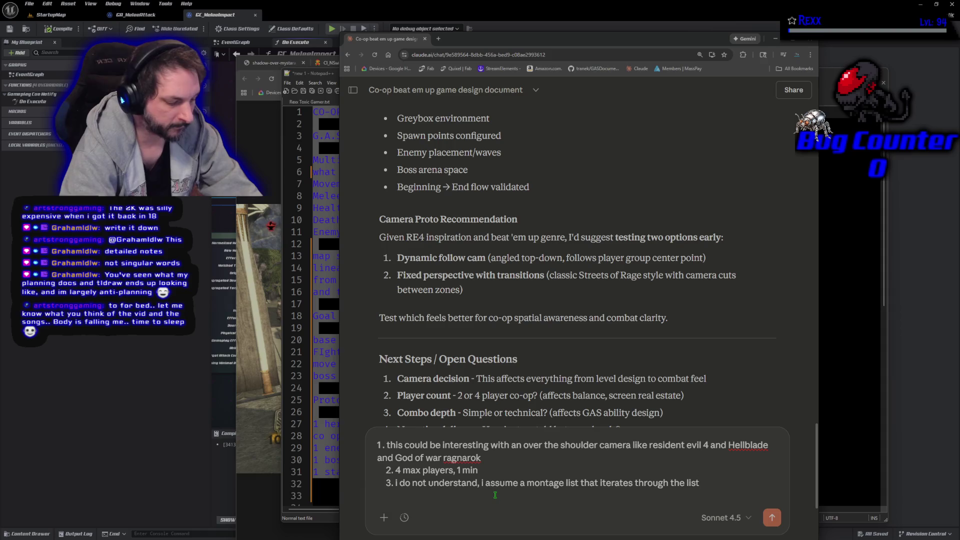
key("shift+Return")
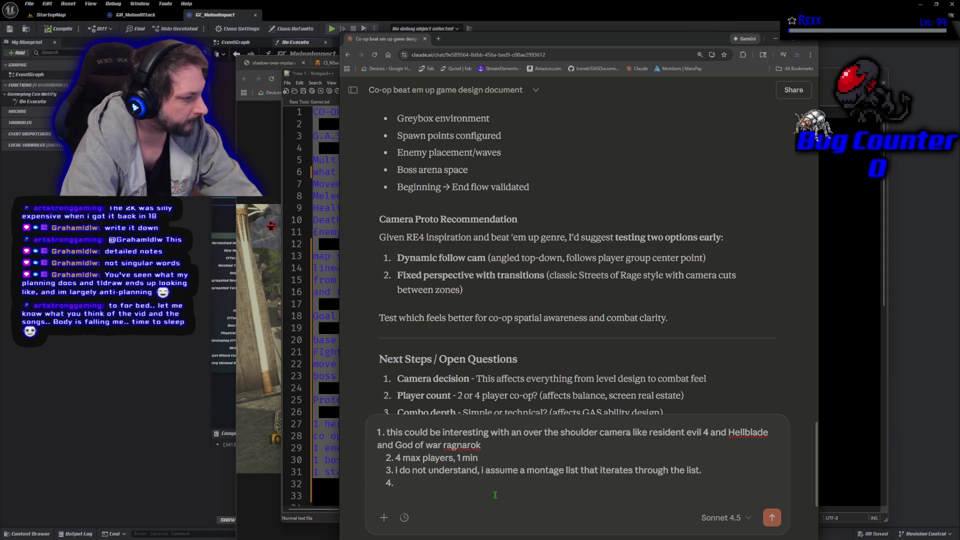
Answer point 4 with a dungeon-master-style narrator and point 5 with 'not sure yet'.
scroll(706, 361, "down", 3)
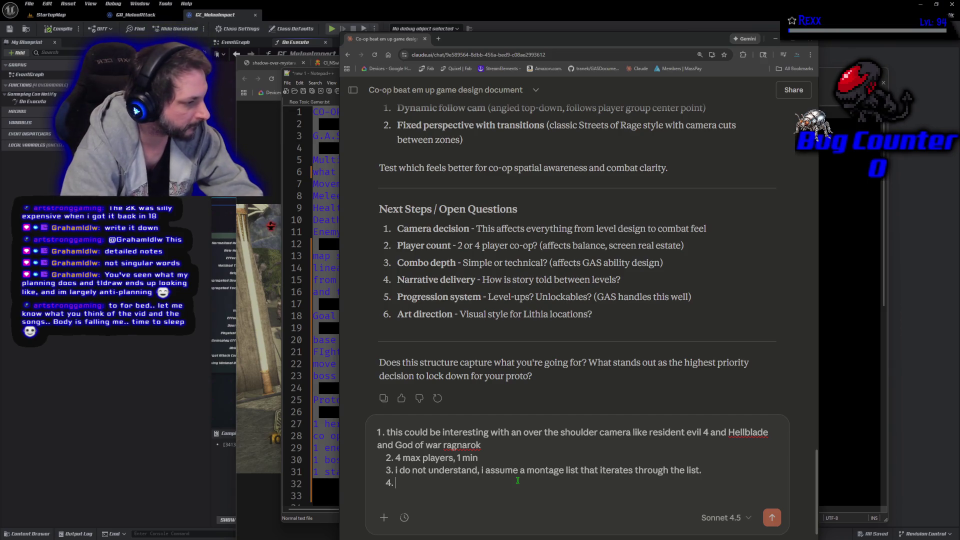
type("A")
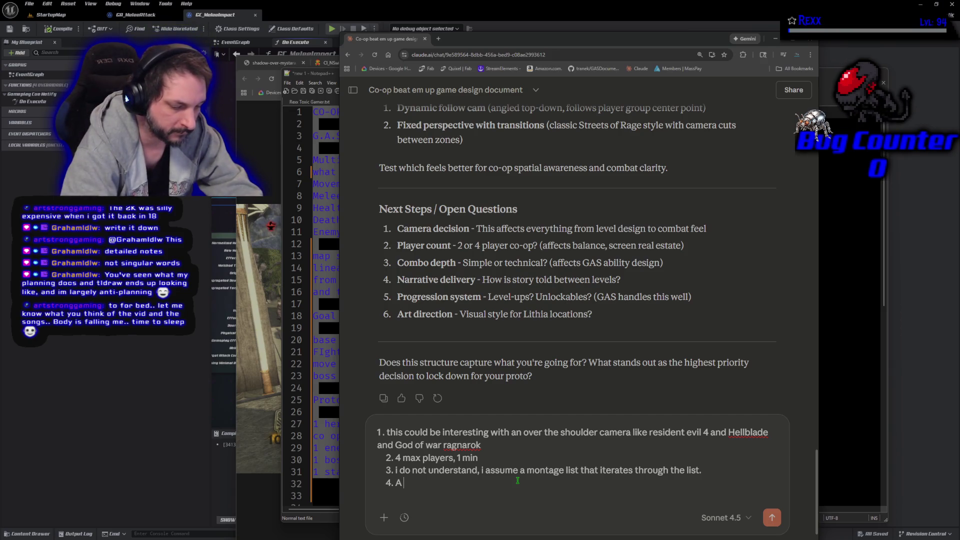
type(" Narrator can ")
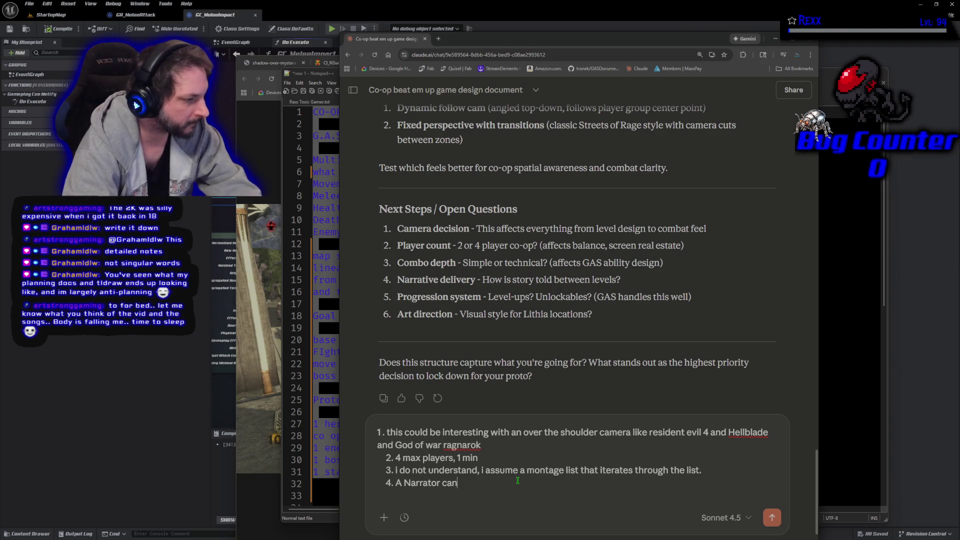
type("tell the st")
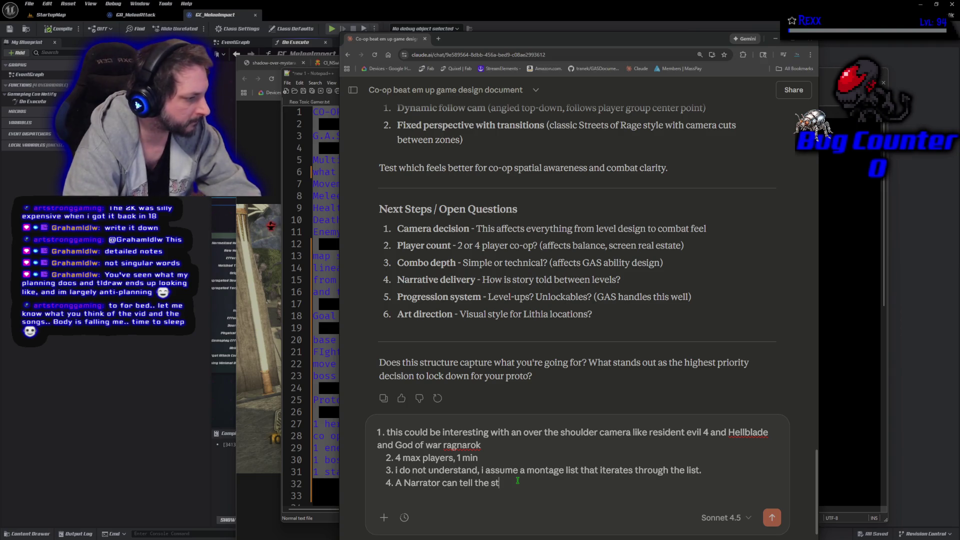
type("ory, like a d")
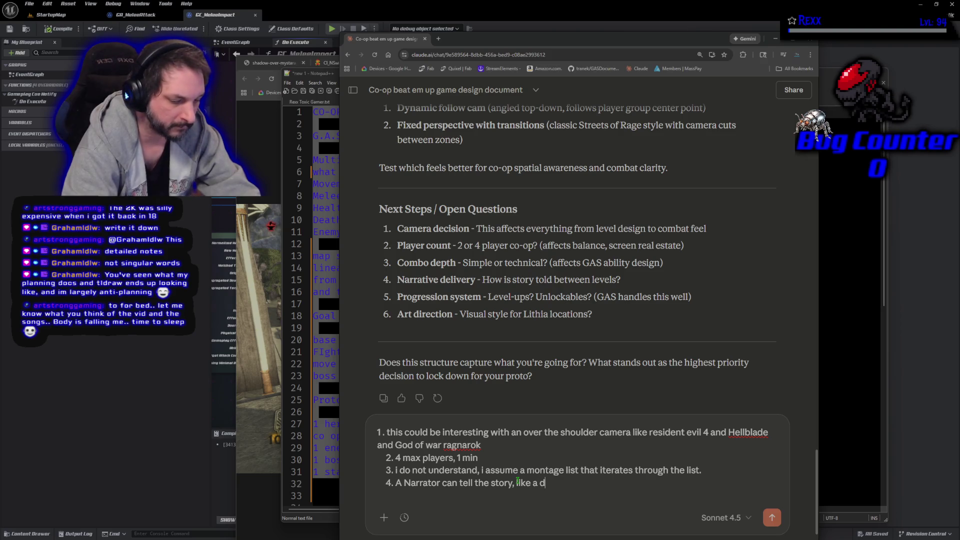
type("ungeon master in")
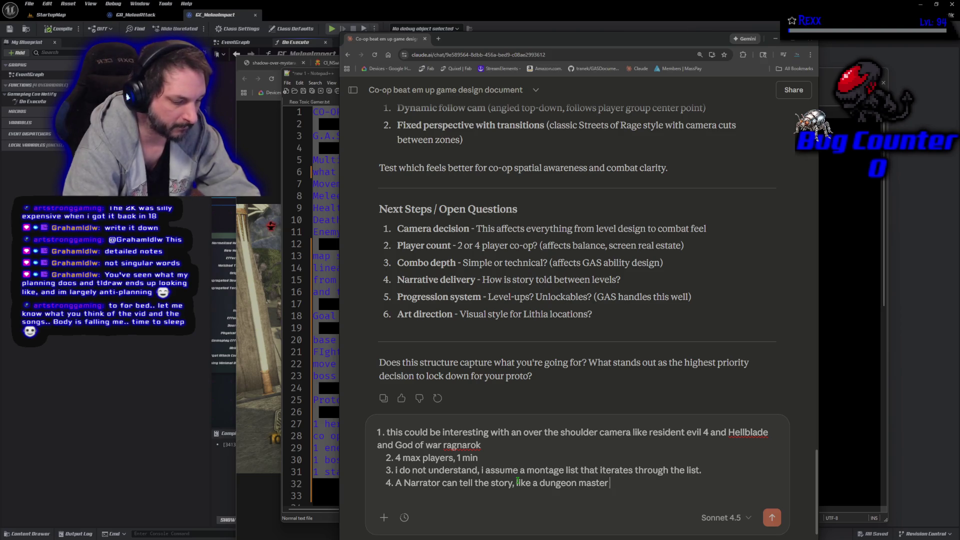
key("BackSpace")
key("BackSpace")
key("BackSpace")
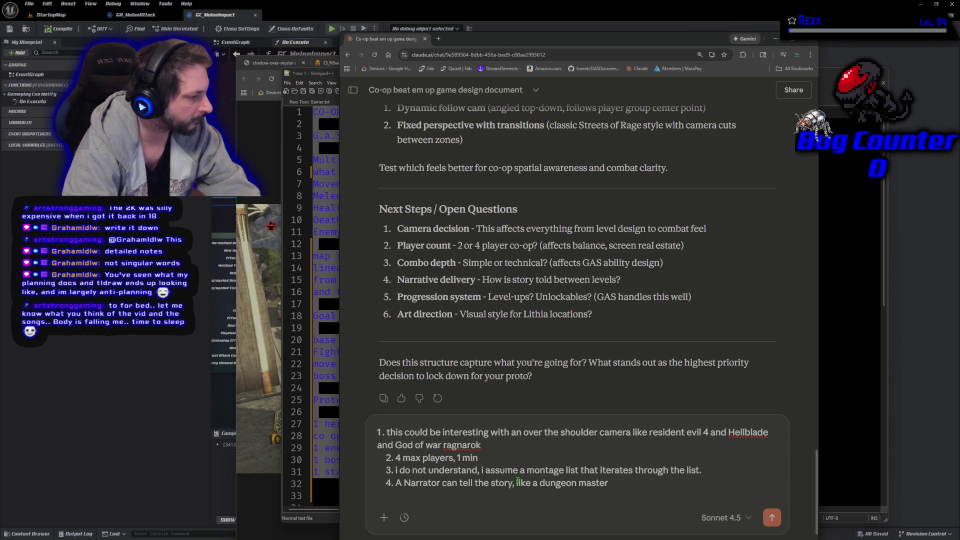
key("Return")
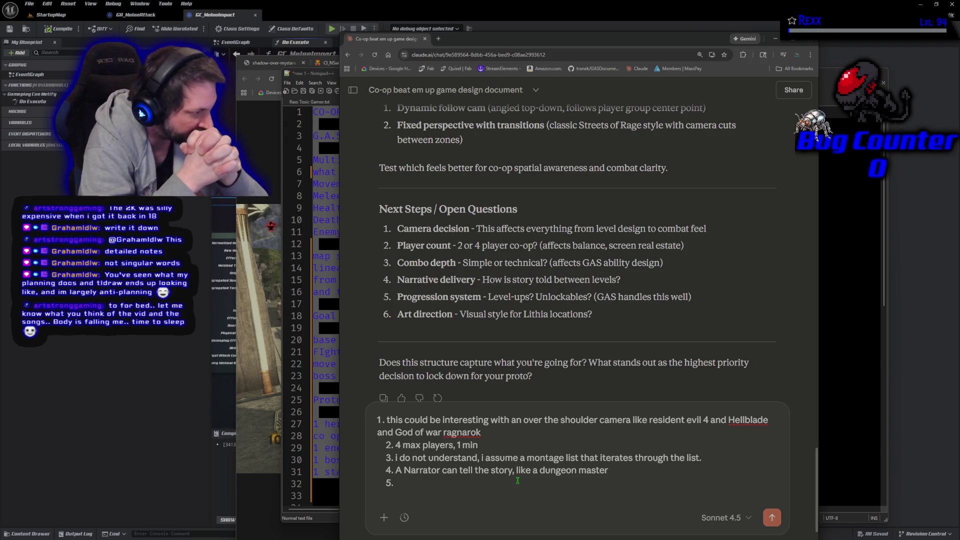
type("not")
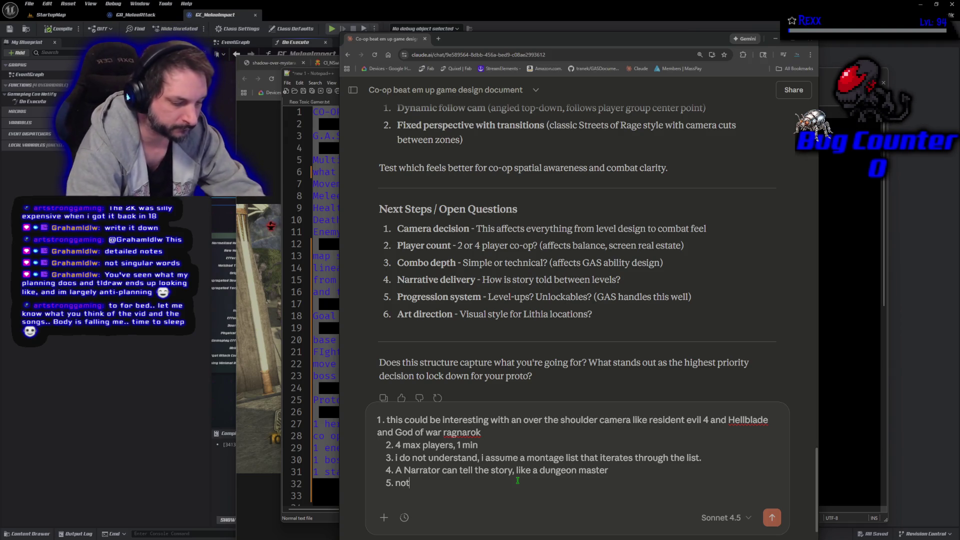
type(" sure yet")
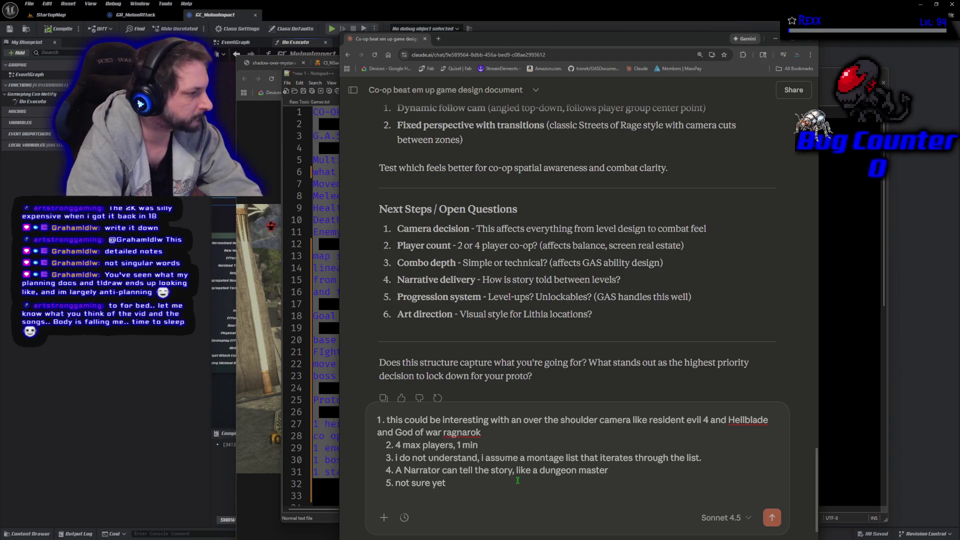
key("shift+Return")
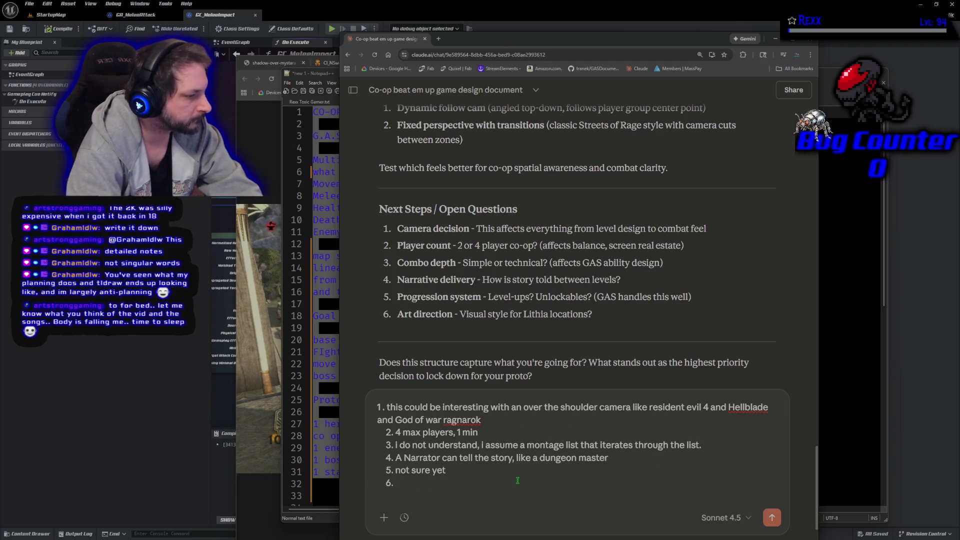
Answer point 6 with a realistic Expedition 33-style art plan ending in 'etc', and send the reply.
type("i w")
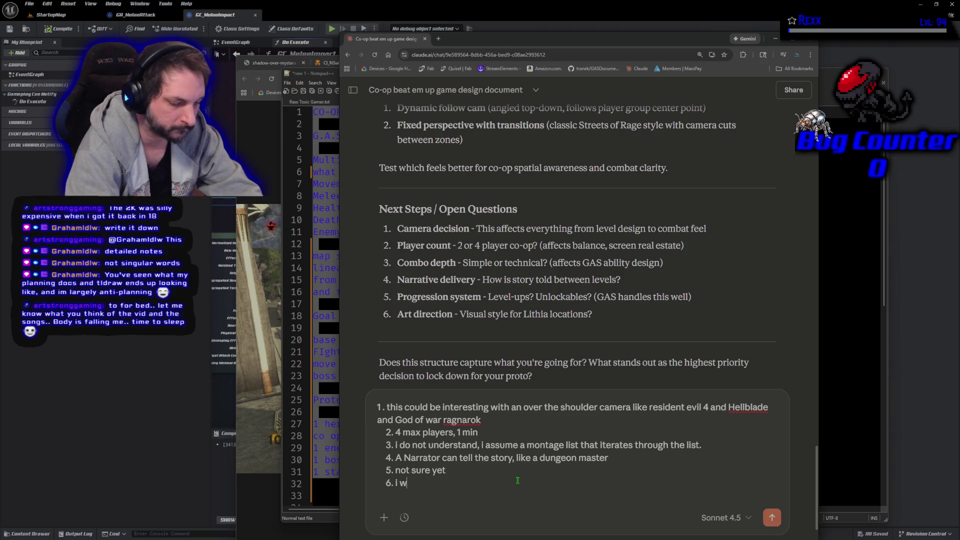
type("ant to use a re")
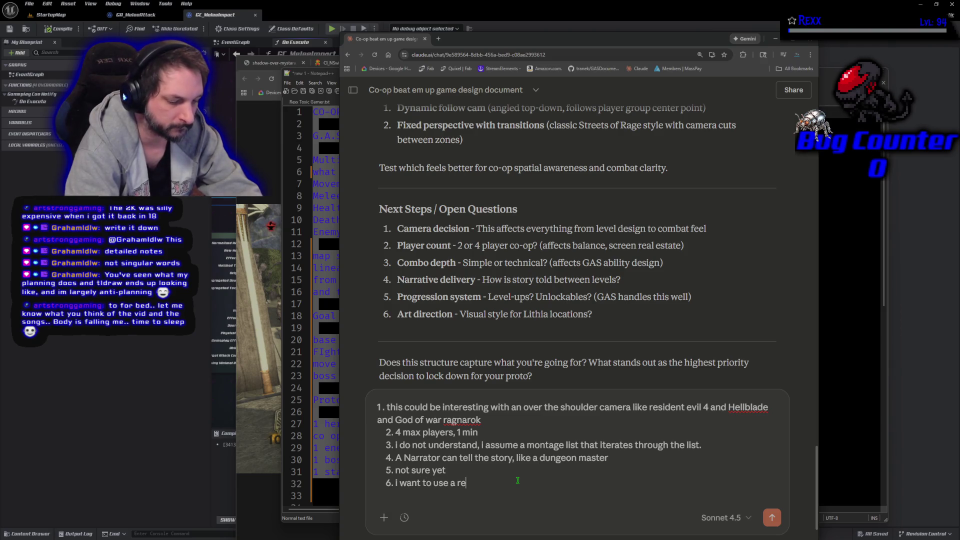
type("alistic")
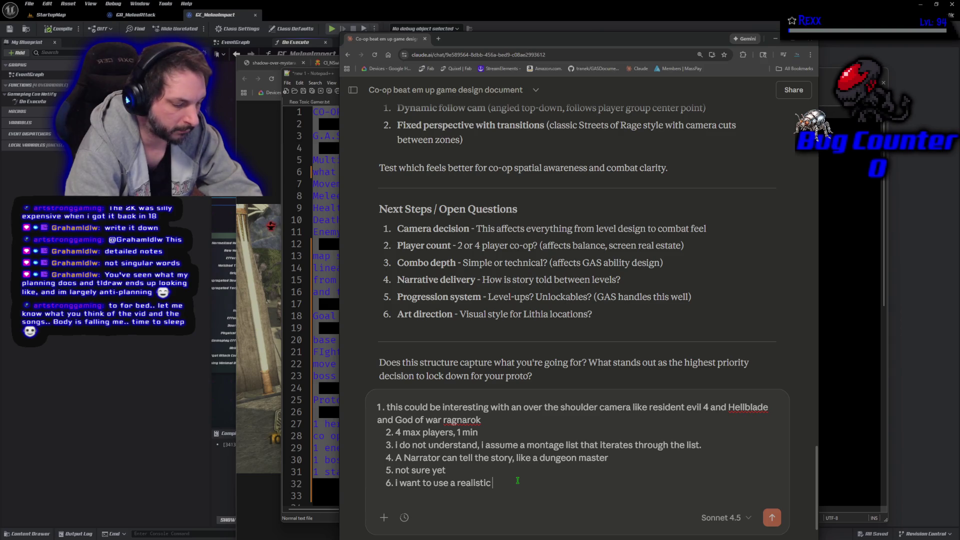
type("art style, ")
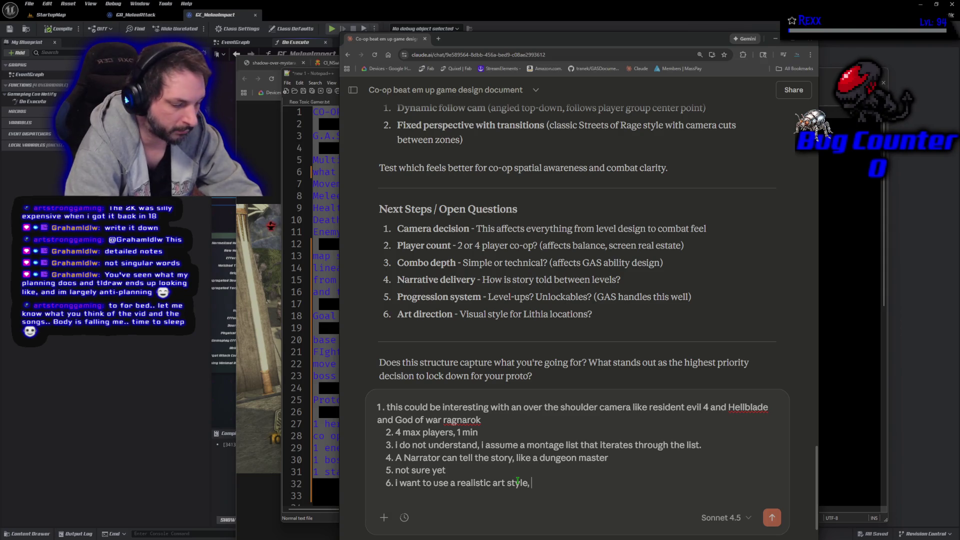
type("like ")
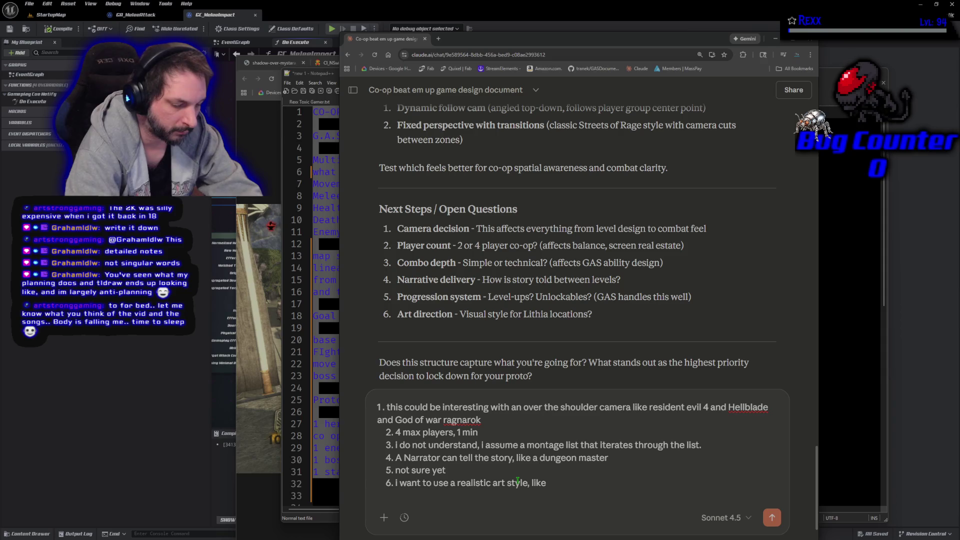
type("exped")
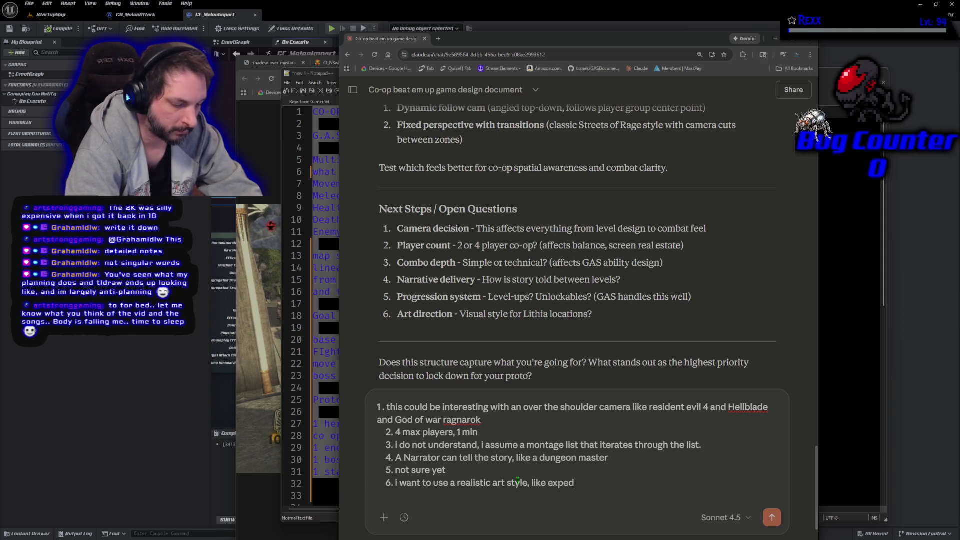
type("ition 33. ")
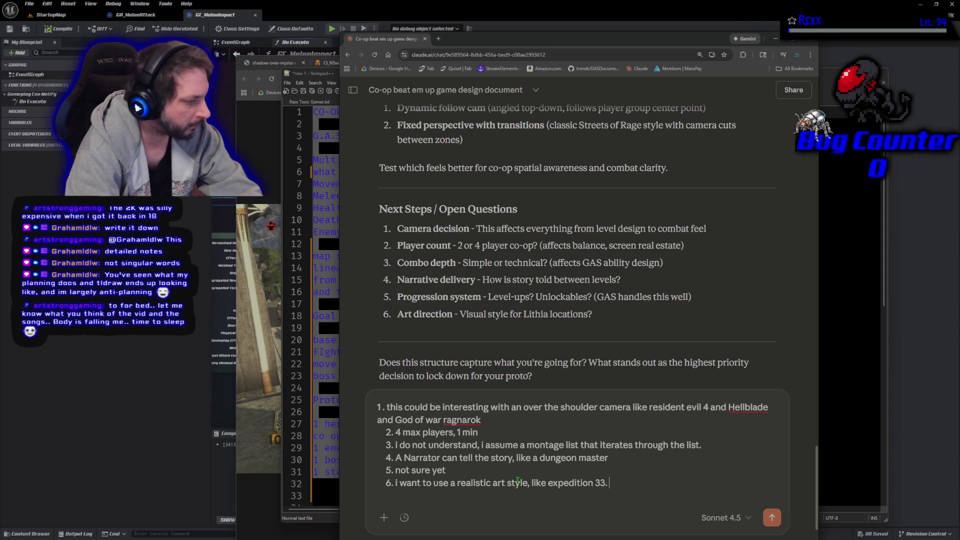
type("i can use character creator ")
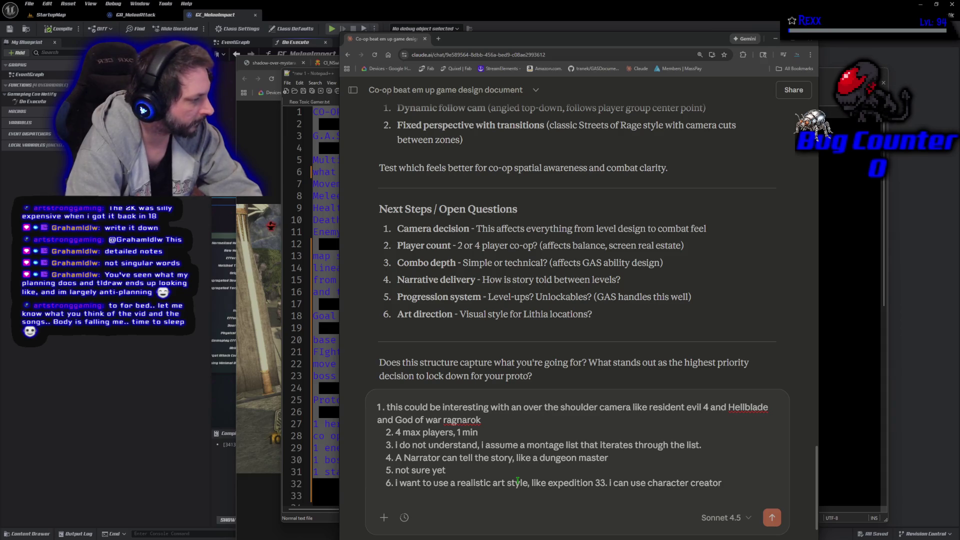
type("and")
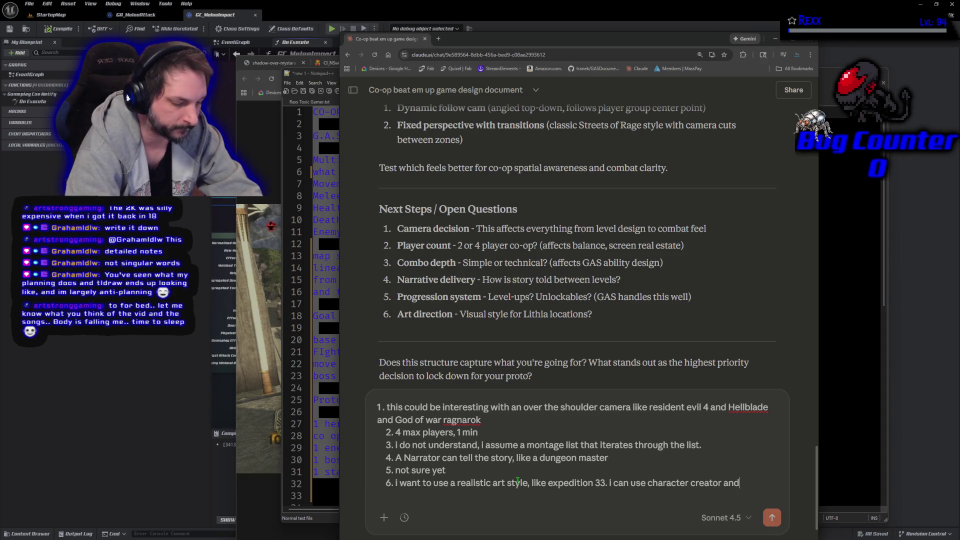
type("/or metahumans")
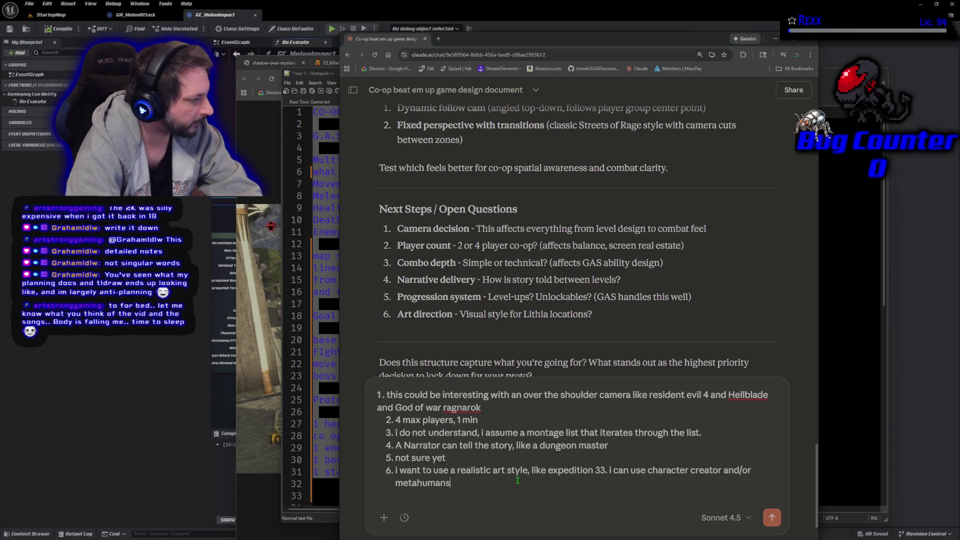
type(", ")
type("su")
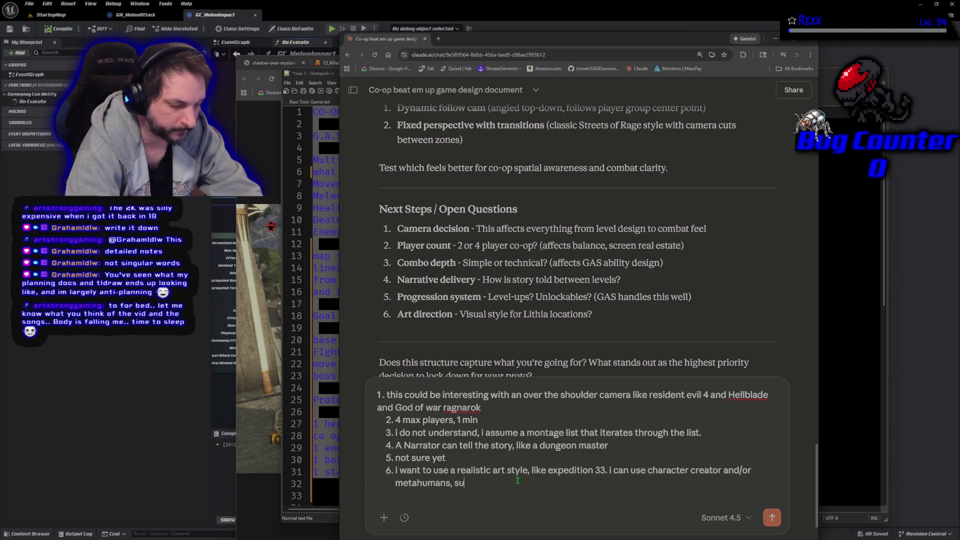
type("bstance and")
type(" megasc")
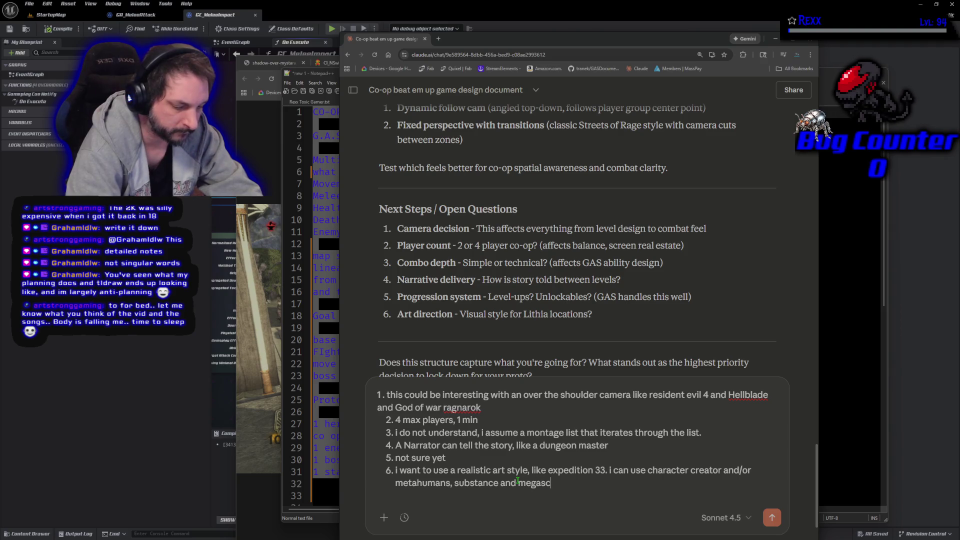
type("ans for mate")
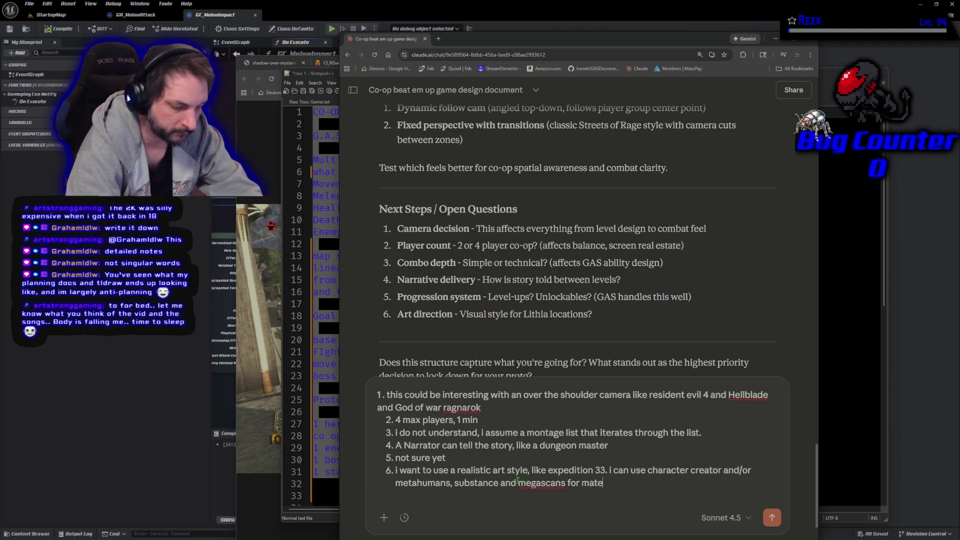
type("rials and")
key("BackSpace")
key("BackSpace")
key("BackSpace")
type("etc")
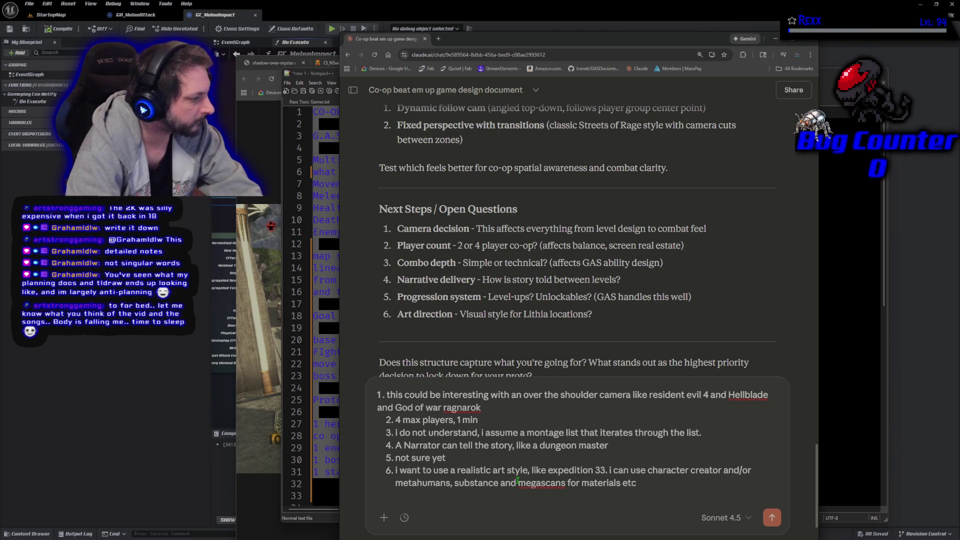
key("Return")
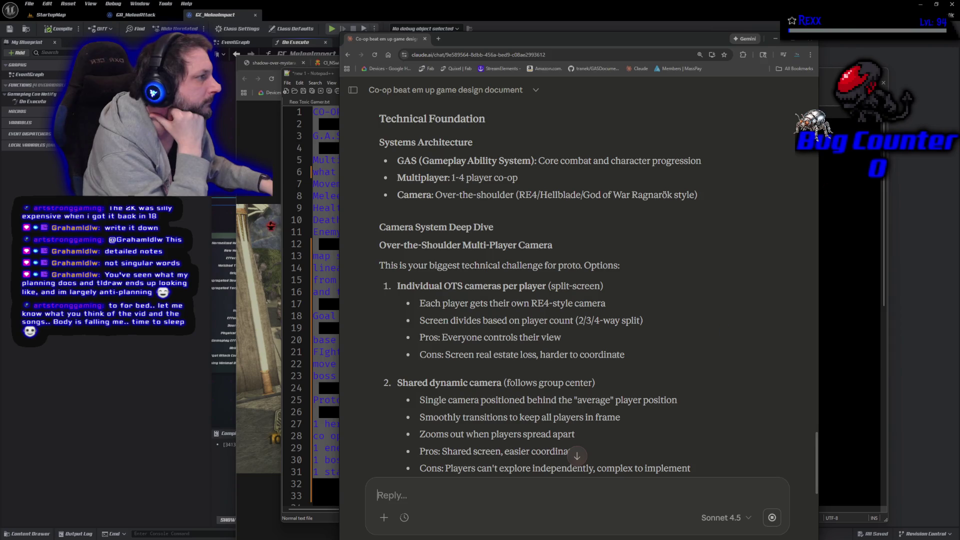
Maximize the browser and scroll to select the 'Screen divides based on player count' split-screen bullet.
left_click(799, 43)
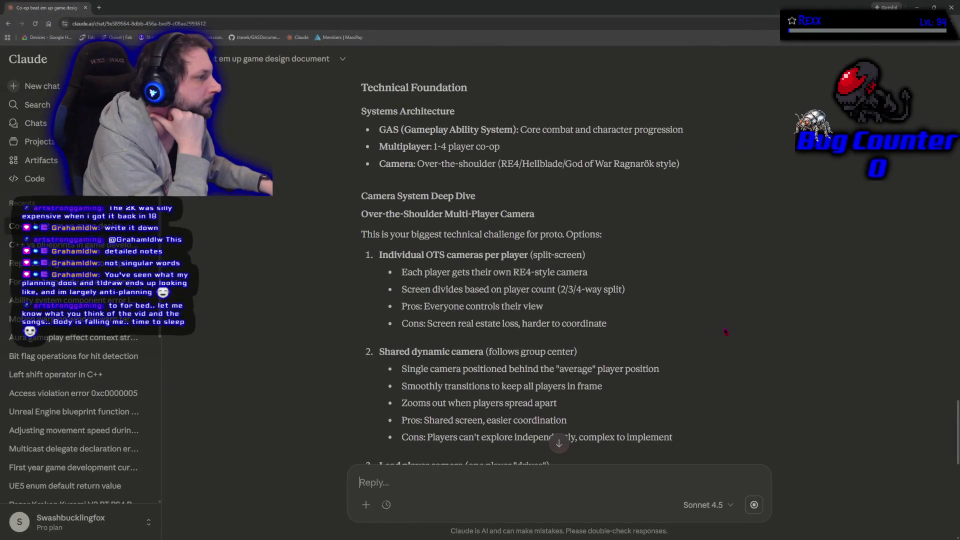
scroll(726, 331, "down", 1)
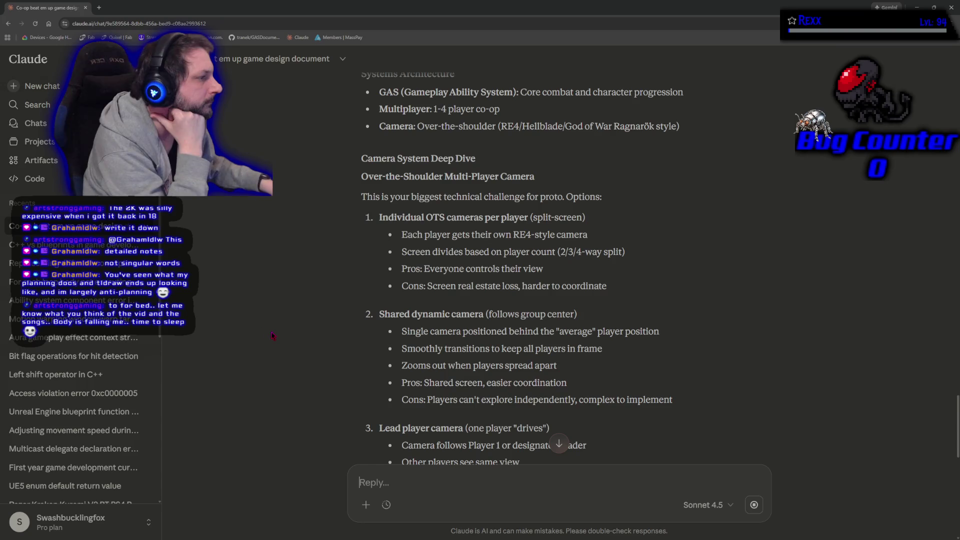
scroll(272, 335, "down", 1)
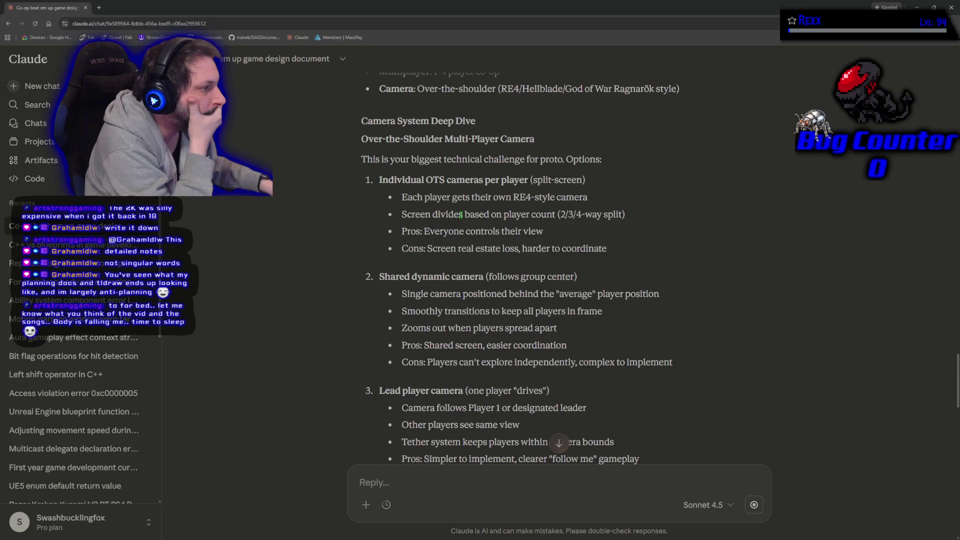
left_click_drag(400, 216, 637, 216)
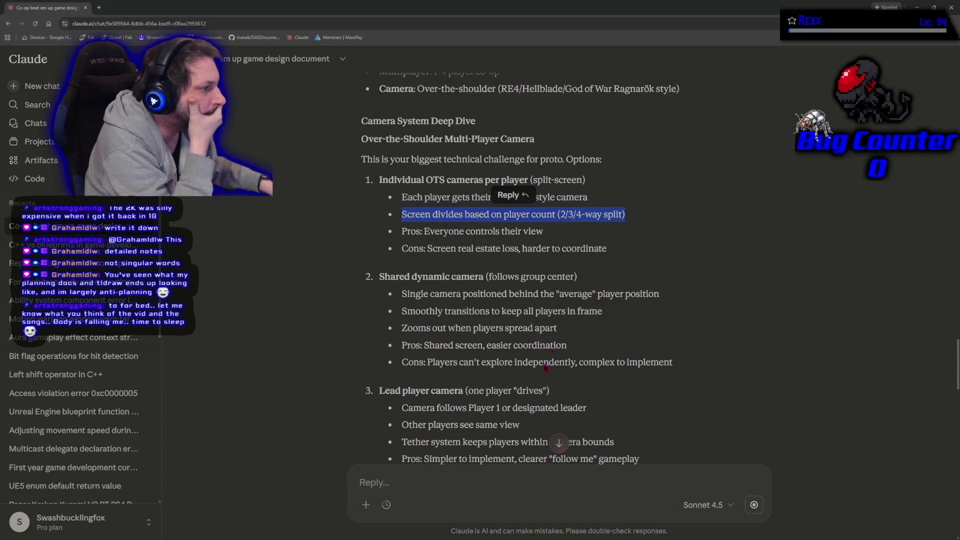
Reply 'no split screen' to Claude and send it after reviewing the streaming response.
left_click(474, 465)
type("no ")
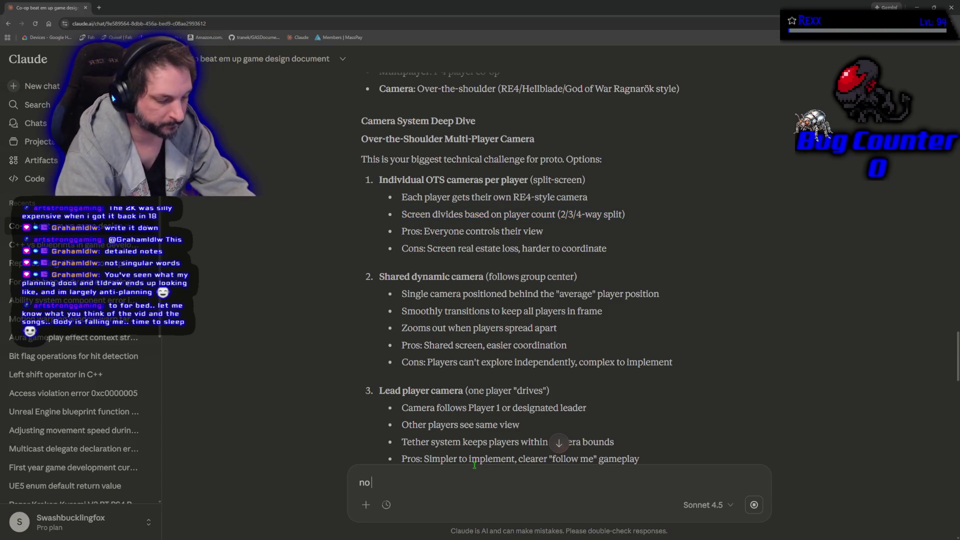
type("split screen")
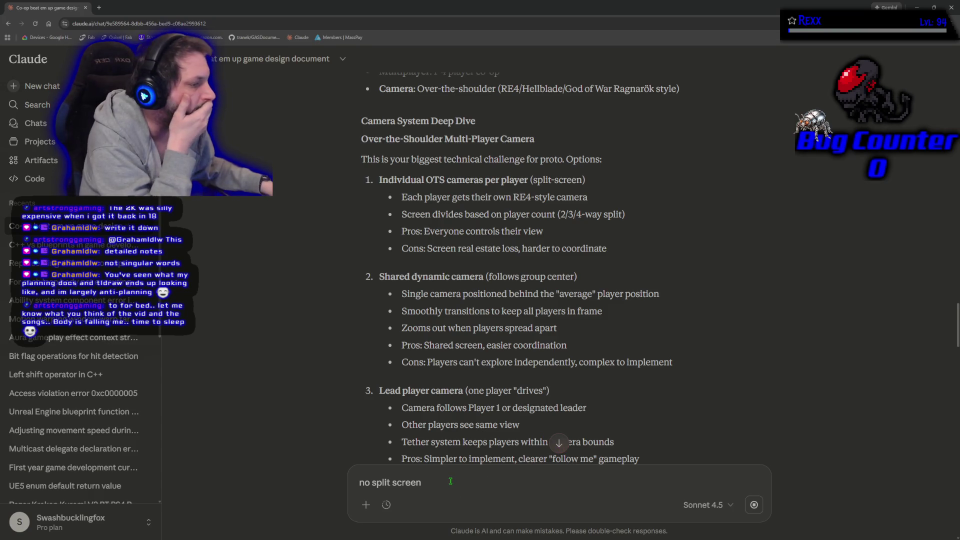
left_click(561, 444)
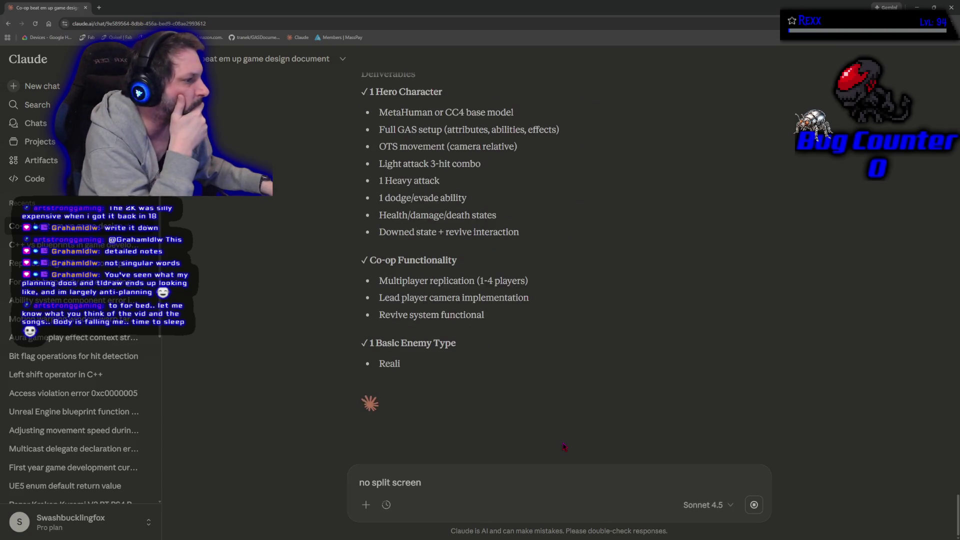
scroll(509, 402, "up", 10)
scroll(509, 402, "up", 10)
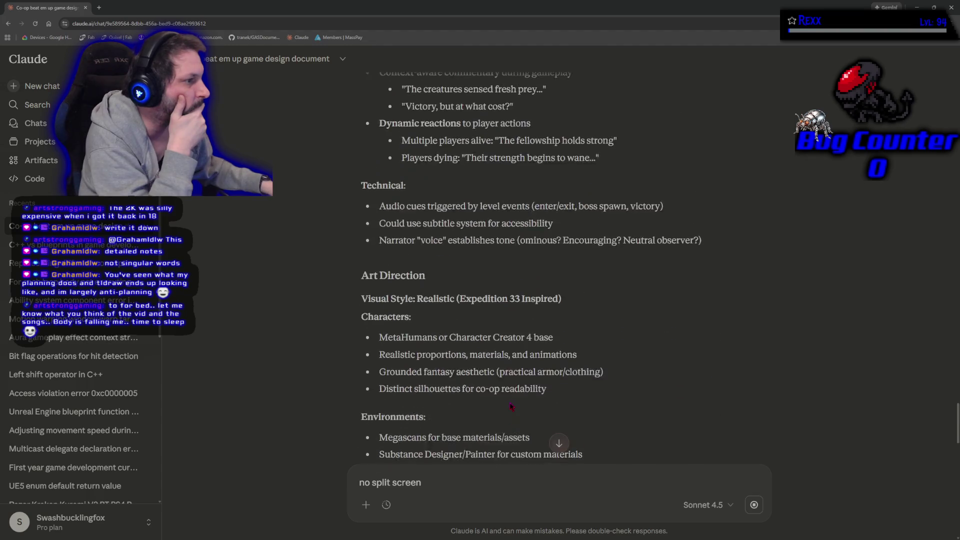
scroll(507, 403, "down", 6)
scroll(507, 404, "down", 4)
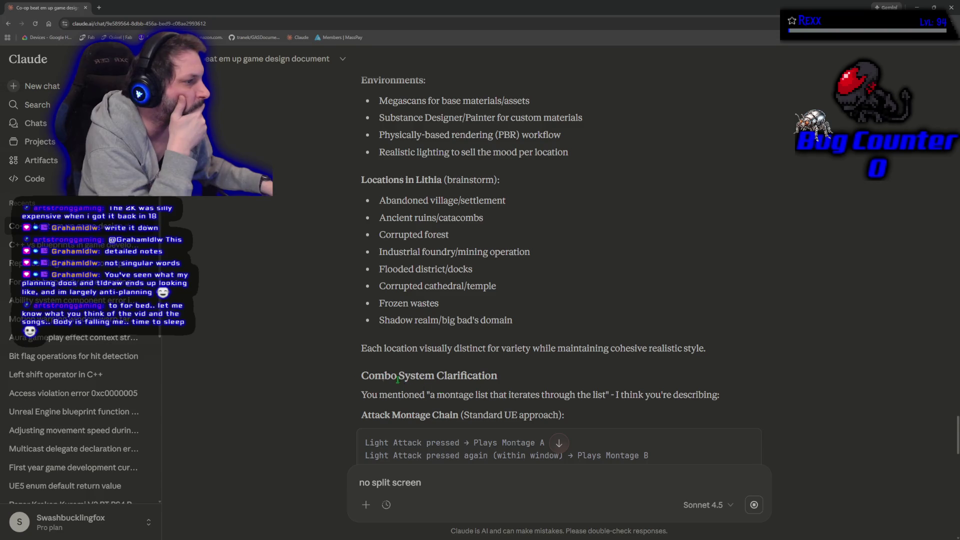
scroll(398, 380, "down", 20)
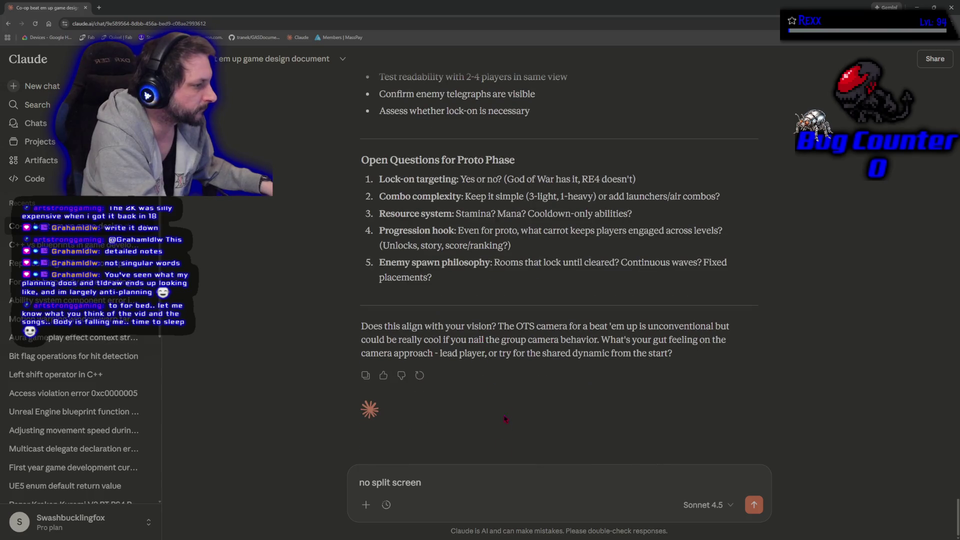
left_click(762, 512)
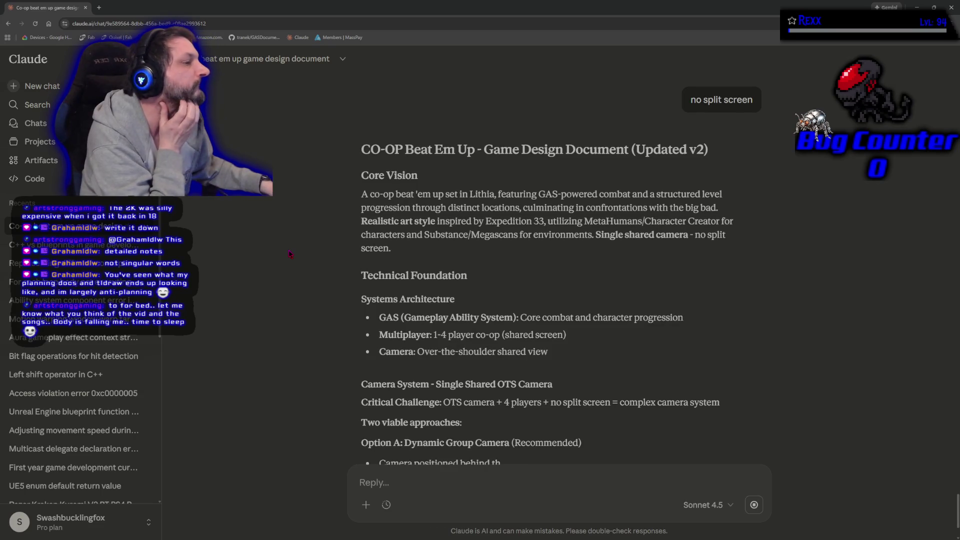
Begin a correction that each character gets its own RE4-style camera while v2 streams.
scroll(368, 419, "down", 3)
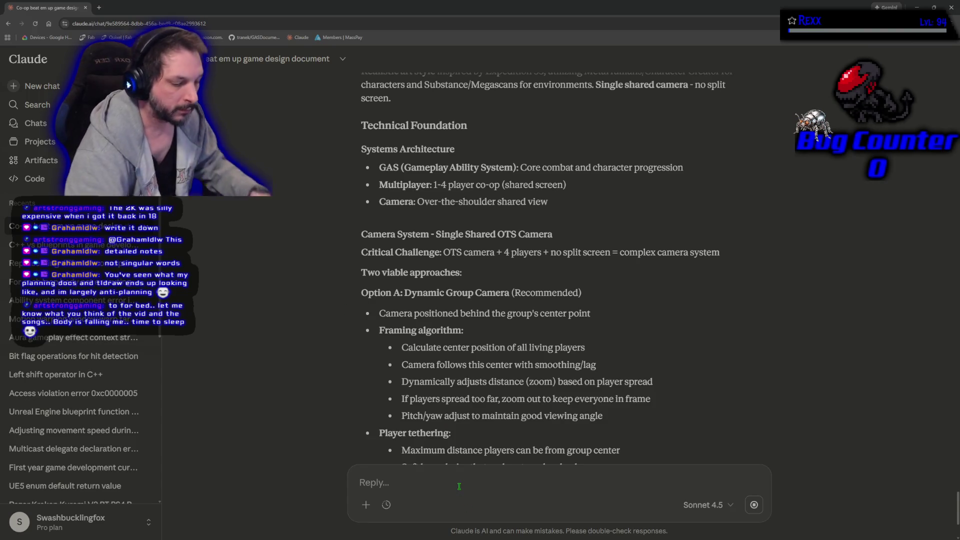
type("e")
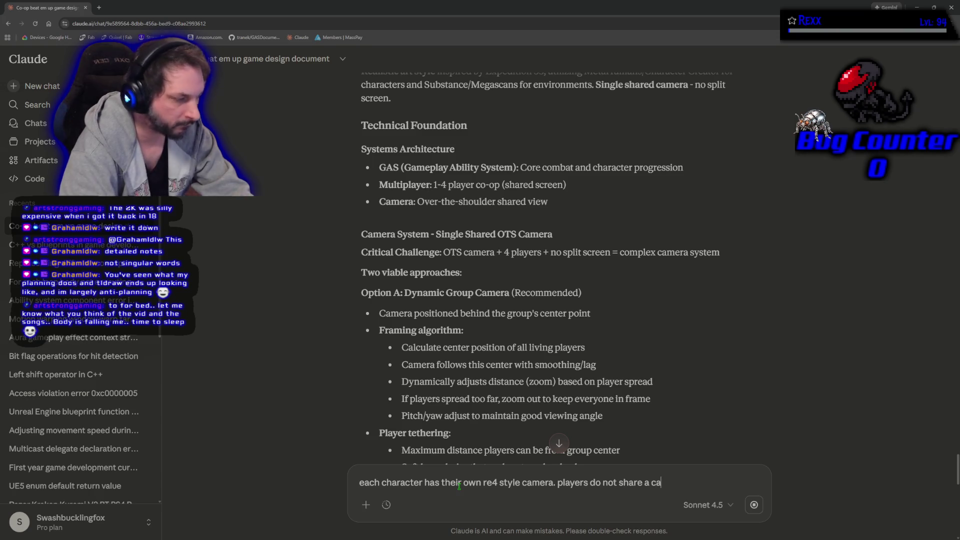
left_click(564, 447)
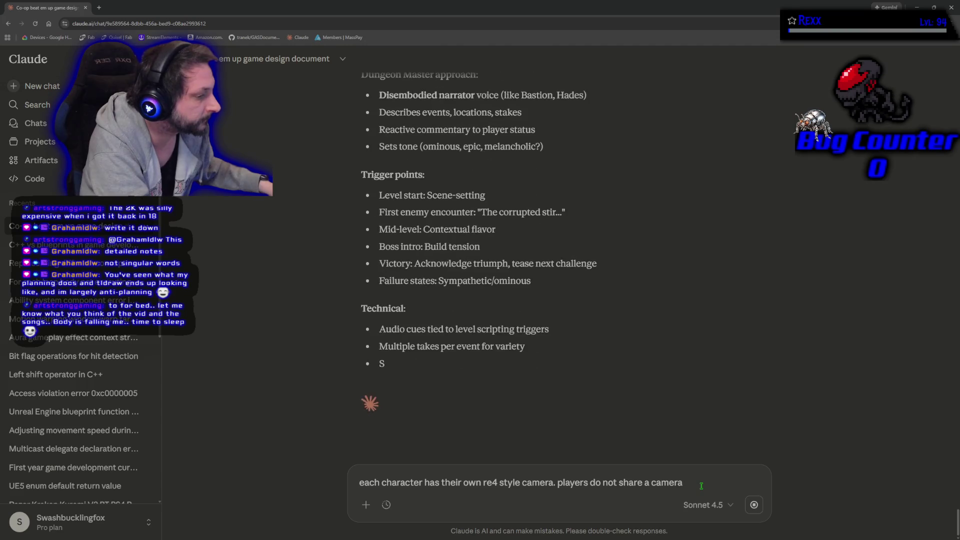
Send the clarification that each player has their own camera, read the revised answer, and select the option A heading.
left_click(756, 511)
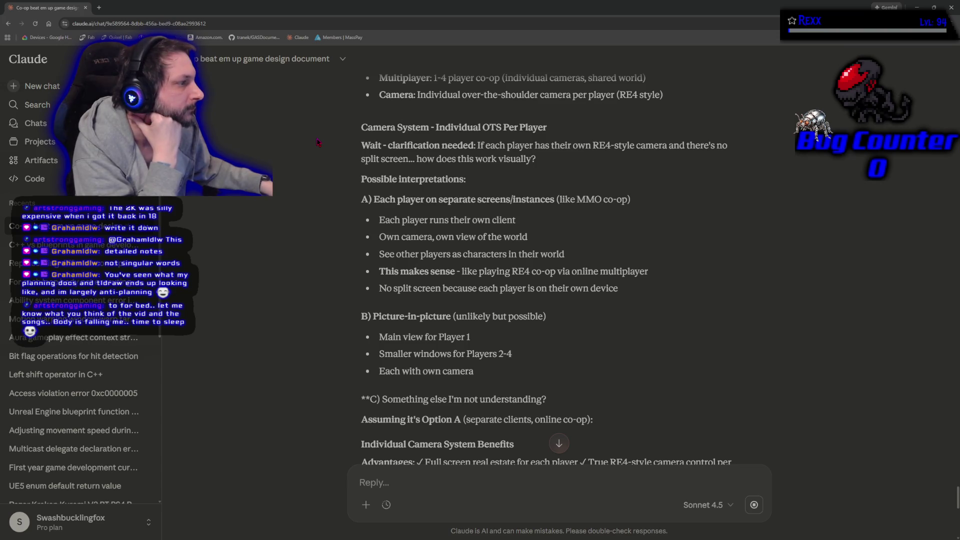
scroll(318, 164, "down", 1)
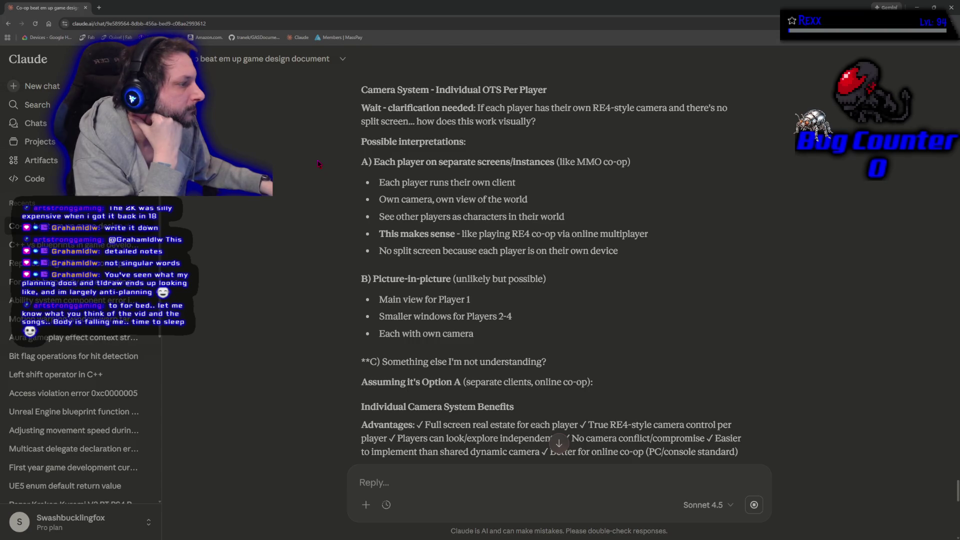
scroll(318, 164, "down", 2)
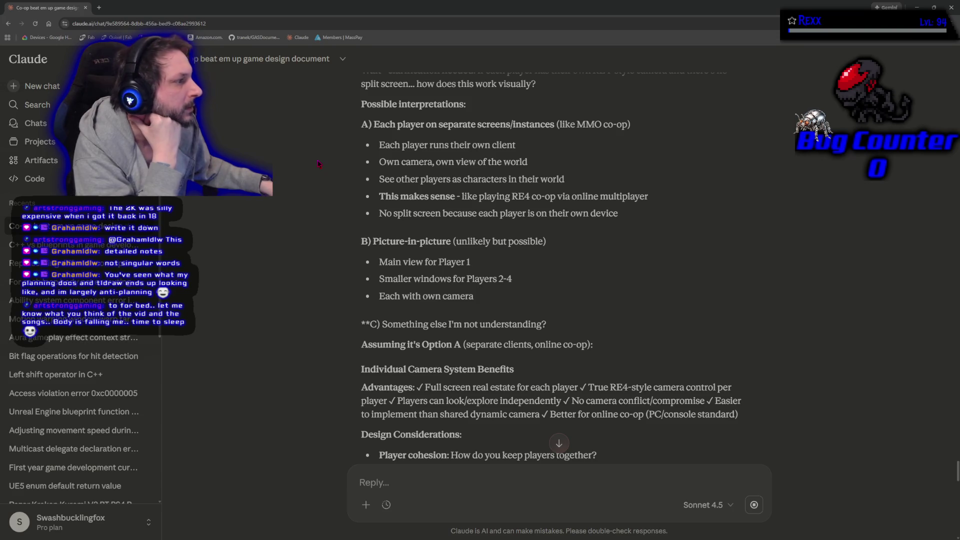
scroll(318, 164, "down", 1)
scroll(319, 164, "down", 6)
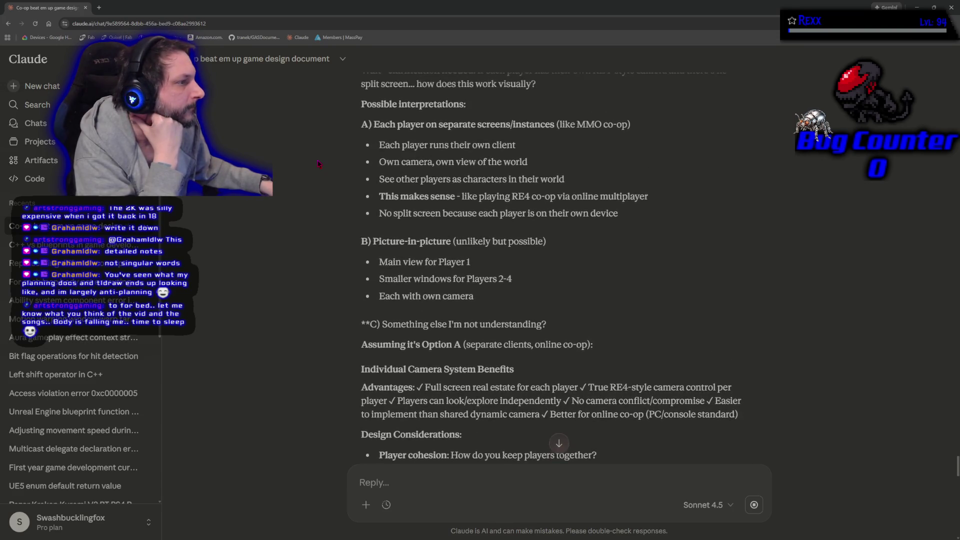
scroll(320, 165, "down", 1)
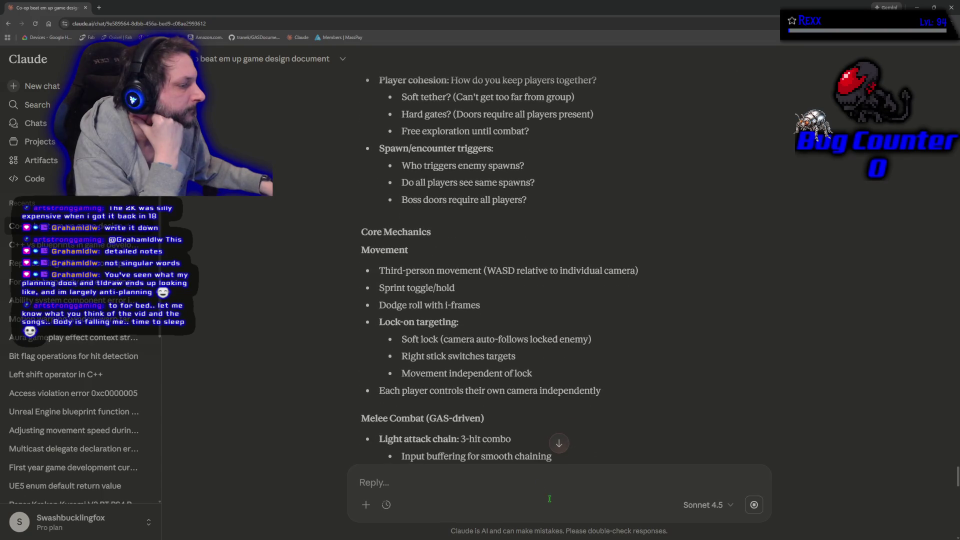
scroll(484, 348, "up", 6)
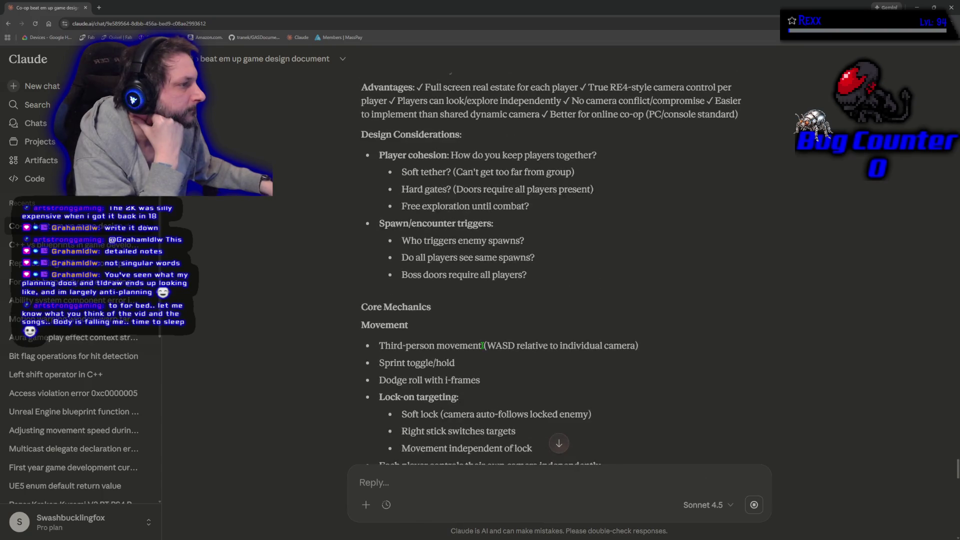
scroll(484, 348, "up", 2)
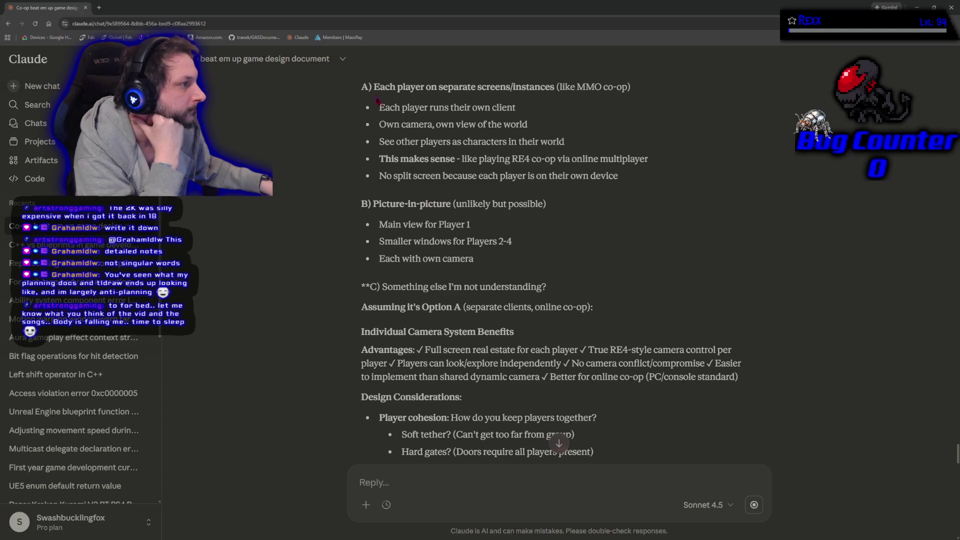
left_click_drag(359, 84, 554, 85)
key("ctrl+c")
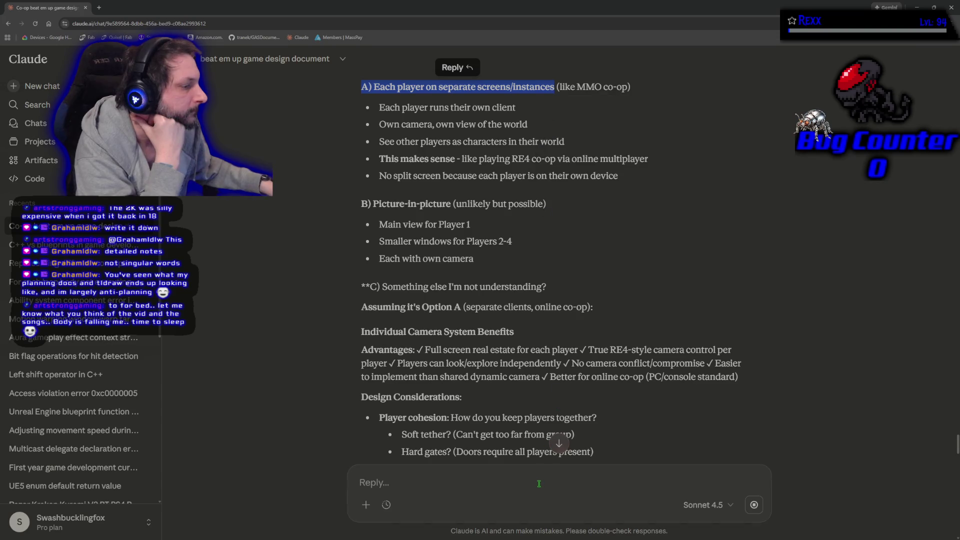
Reply with the quoted option A line, each player on separate screens, and send it.
left_click(539, 484)
key("ctrl+v")
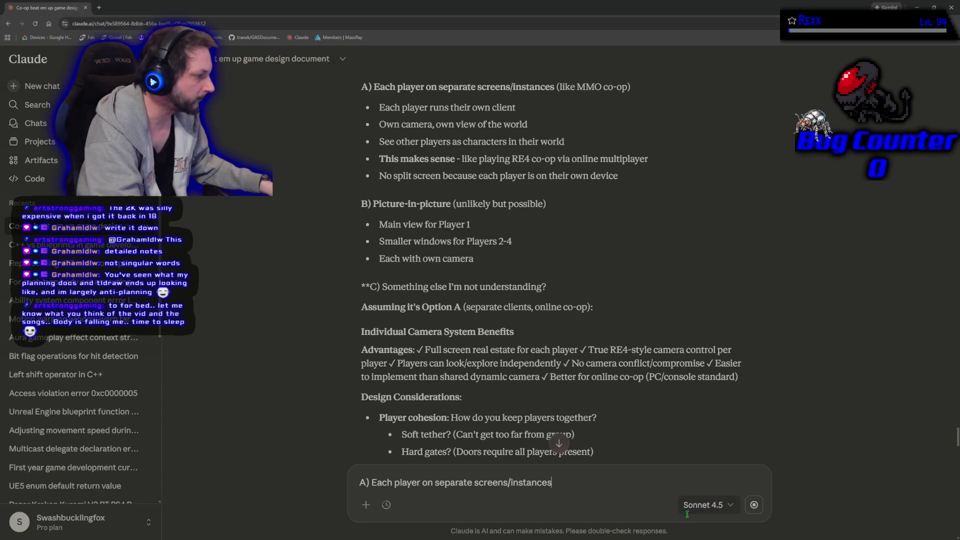
left_click(754, 506)
key("Return")
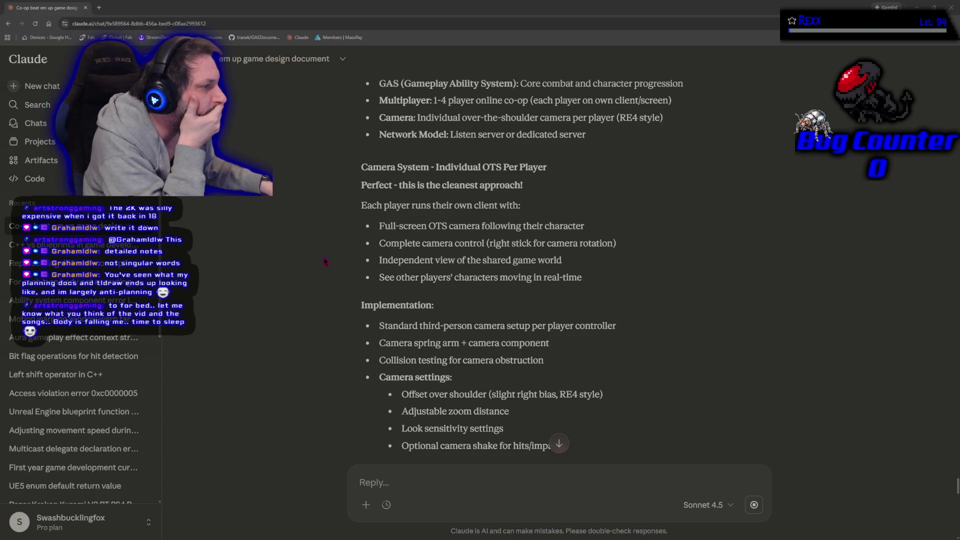
Scroll past Benefits and Player Cohesion Mechanics to the Combat Tethering and Network Architecture sections.
scroll(323, 261, "down", 3)
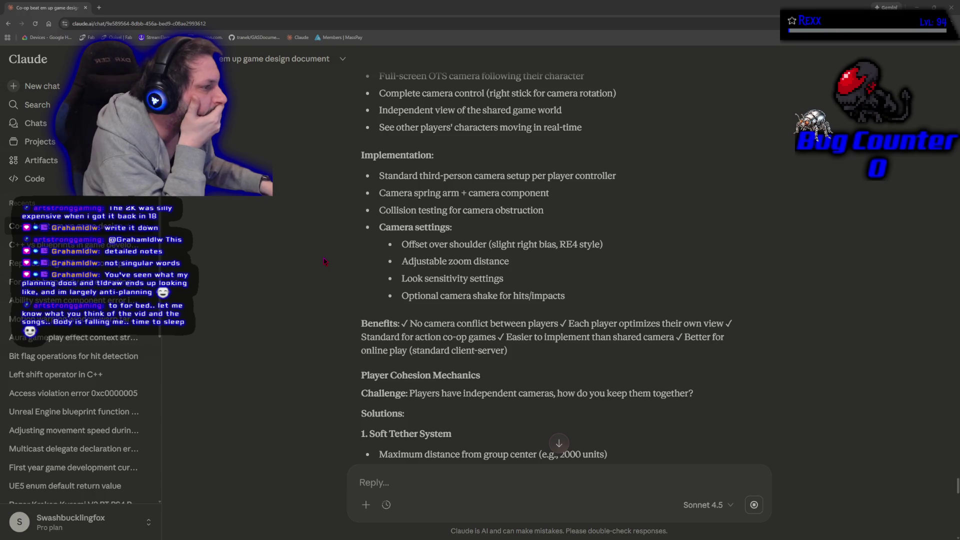
scroll(324, 261, "down", 4)
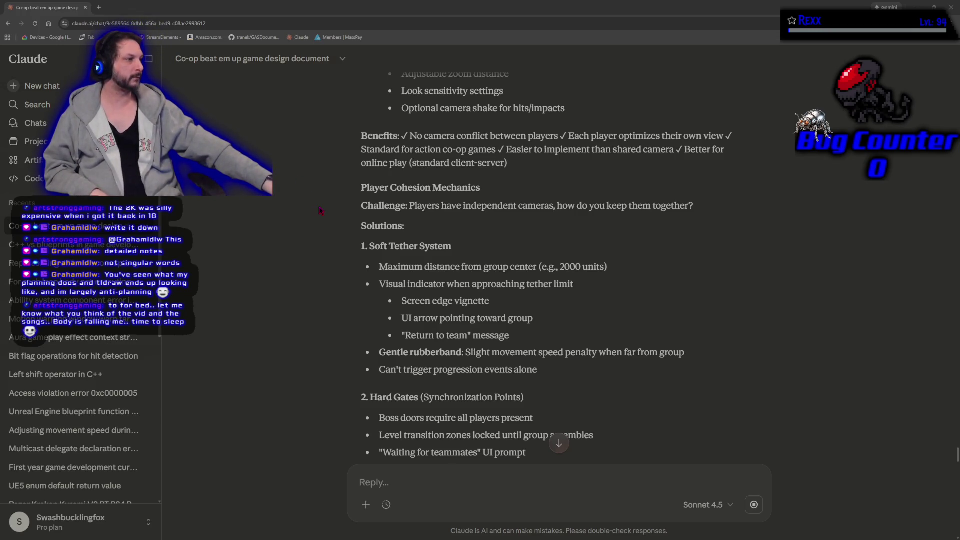
scroll(320, 210, "down", 1)
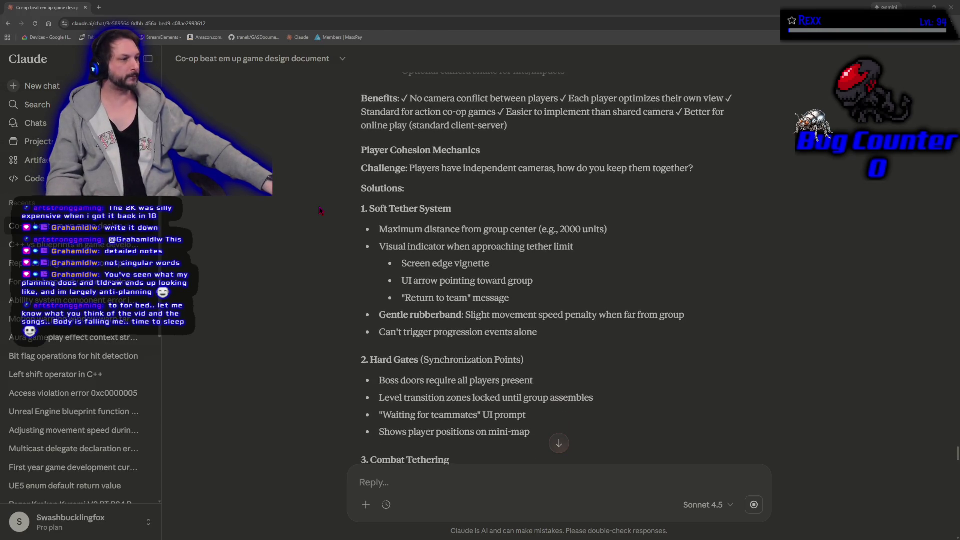
scroll(320, 210, "down", 1)
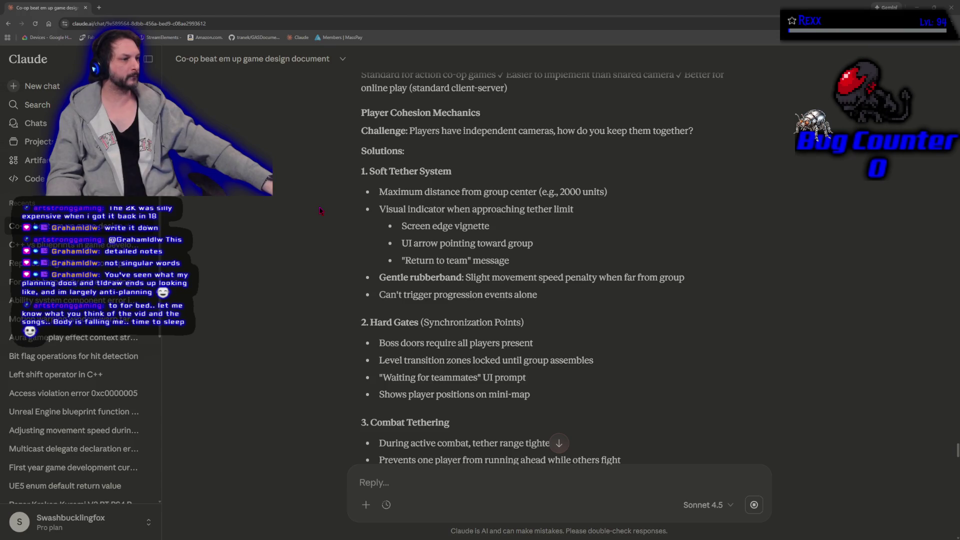
scroll(326, 213, "down", 3)
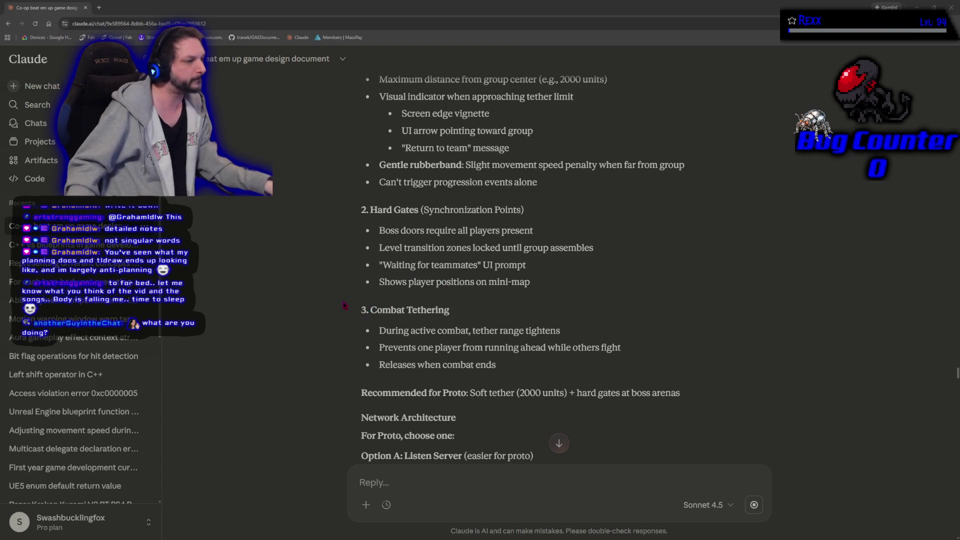
Scroll through the listen and dedicated server options to the Recommendation and Replication Strategy sections.
scroll(345, 306, "down", 3)
scroll(340, 301, "down", 3)
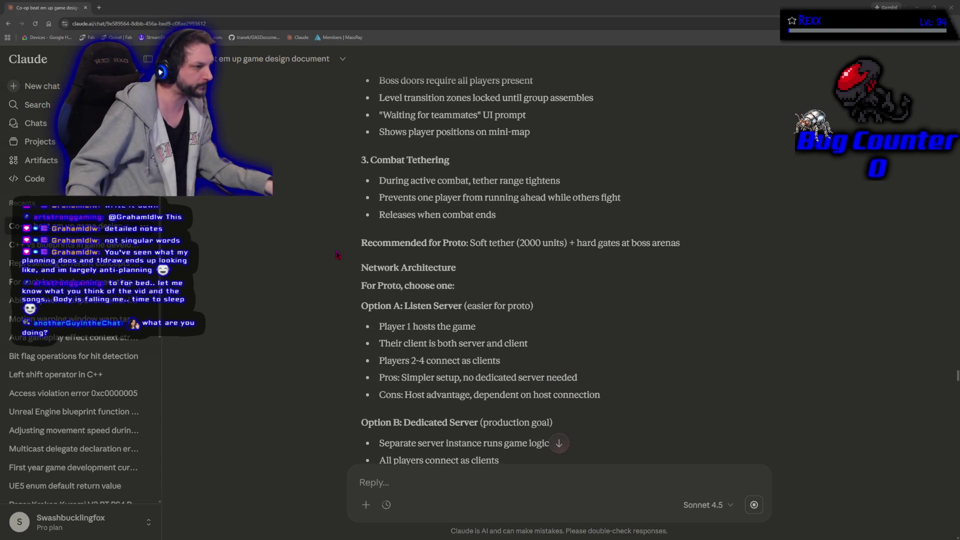
scroll(335, 272, "down", 4)
scroll(335, 272, "down", 5)
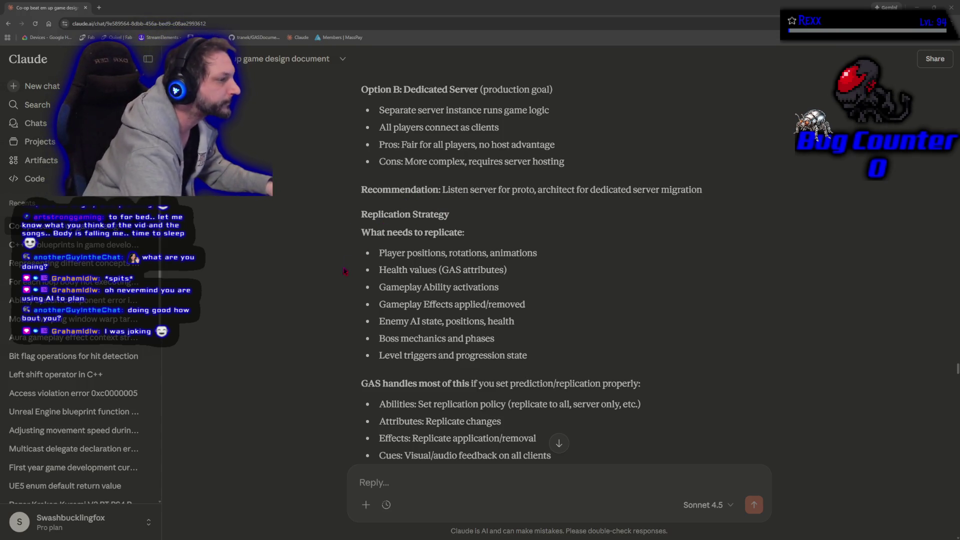
Read the Core Mechanics section, briefly highlighting the dodge roll with i-frames line.
scroll(345, 270, "down", 5)
scroll(338, 279, "down", 1)
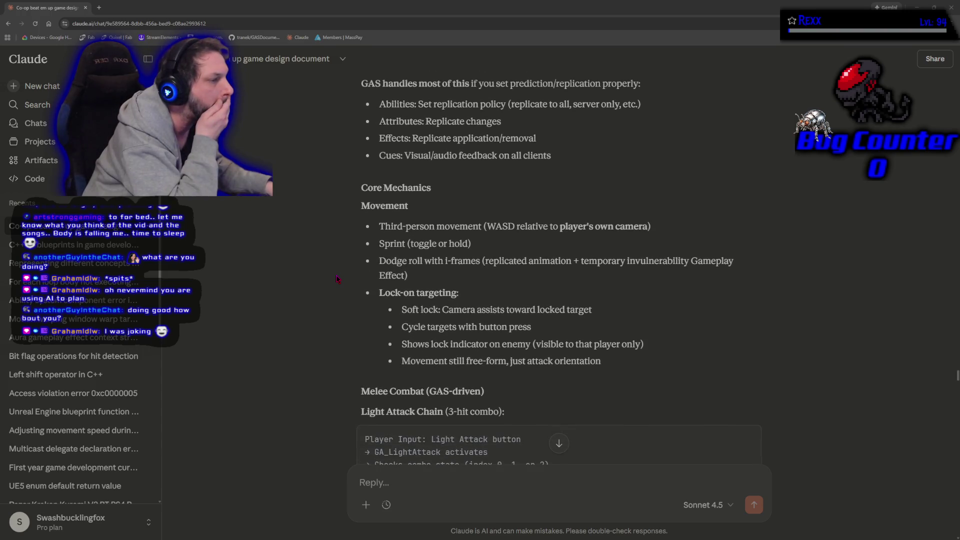
scroll(338, 279, "down", 2)
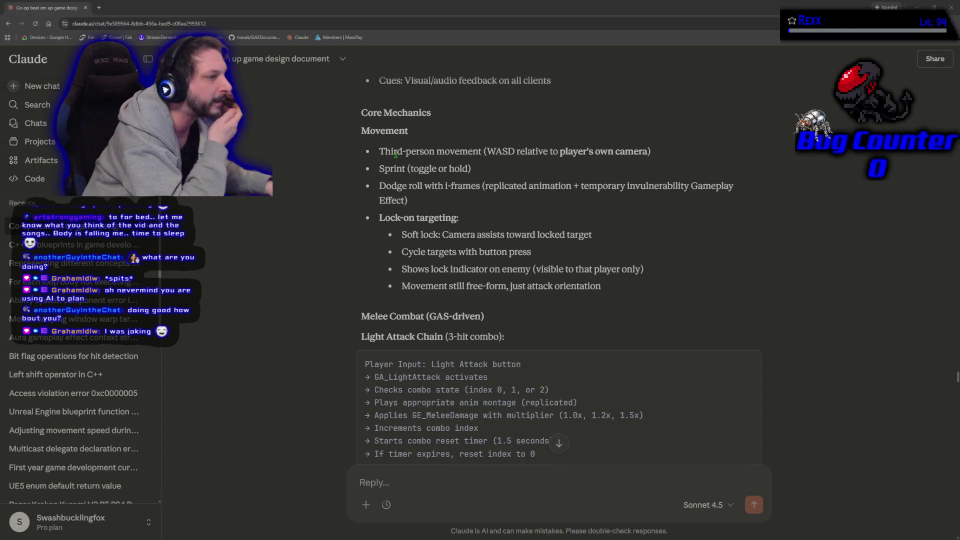
left_click_drag(376, 186, 515, 187)
left_click(315, 280)
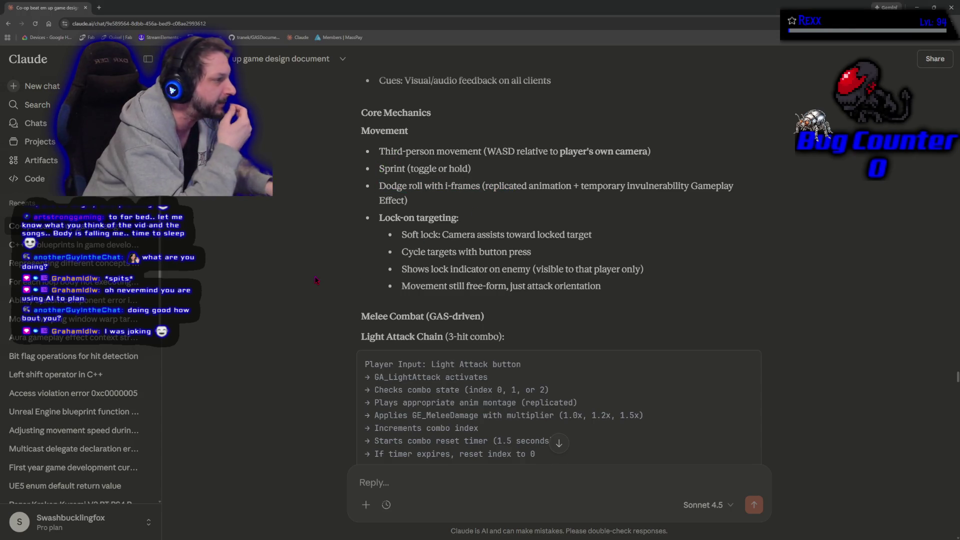
Scroll through the Light Attack code, Health & Death and Enemies to the Combat Flow Example.
scroll(316, 280, "down", 2)
scroll(316, 280, "down", 2)
scroll(316, 280, "down", 1)
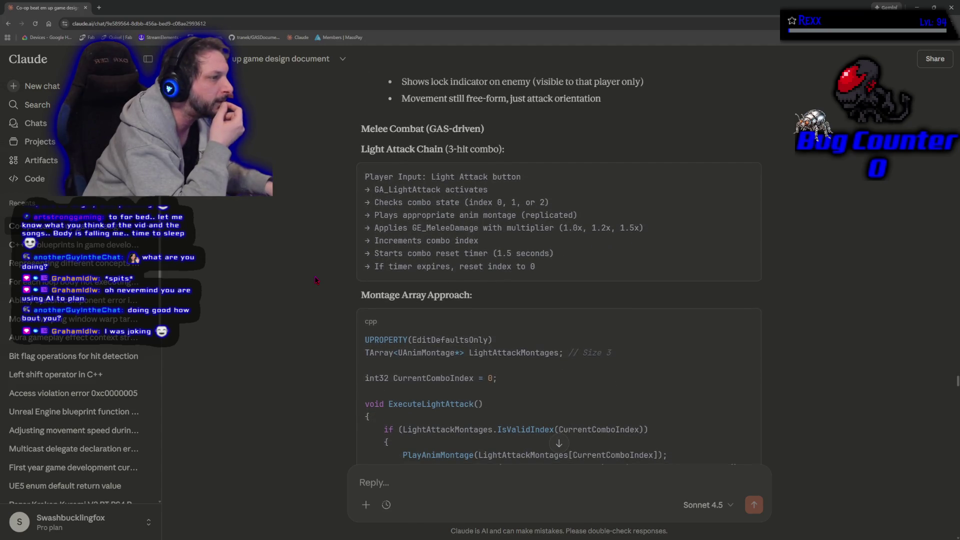
scroll(316, 280, "down", 14)
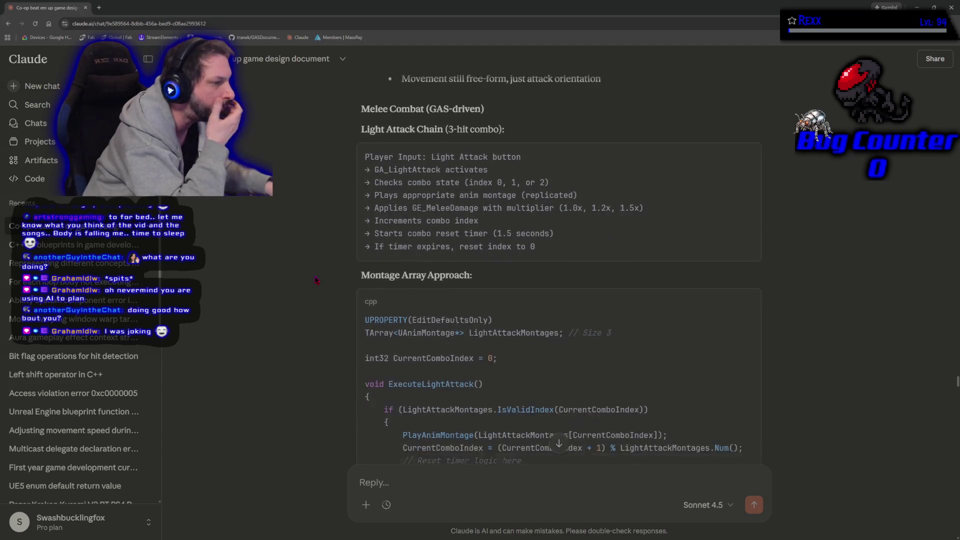
scroll(316, 280, "down", 13)
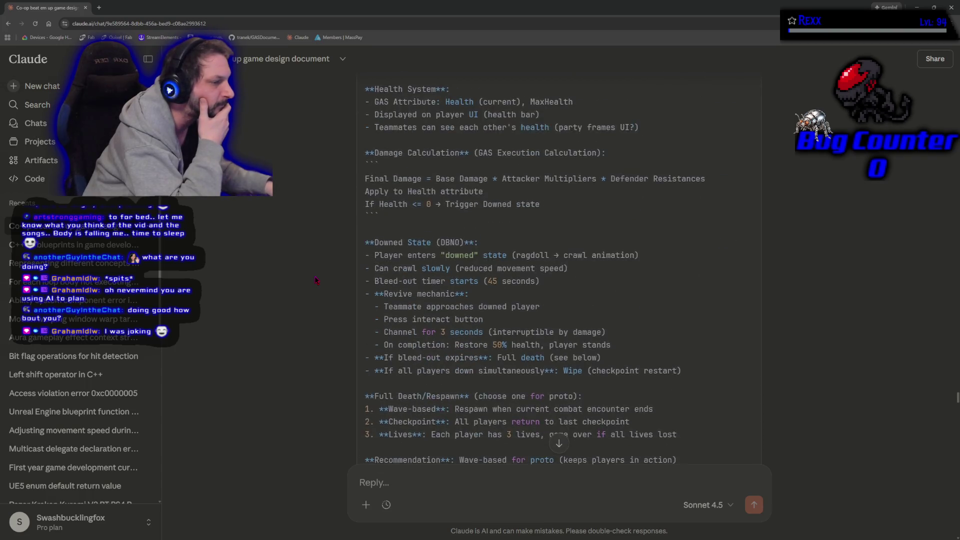
scroll(316, 280, "down", 8)
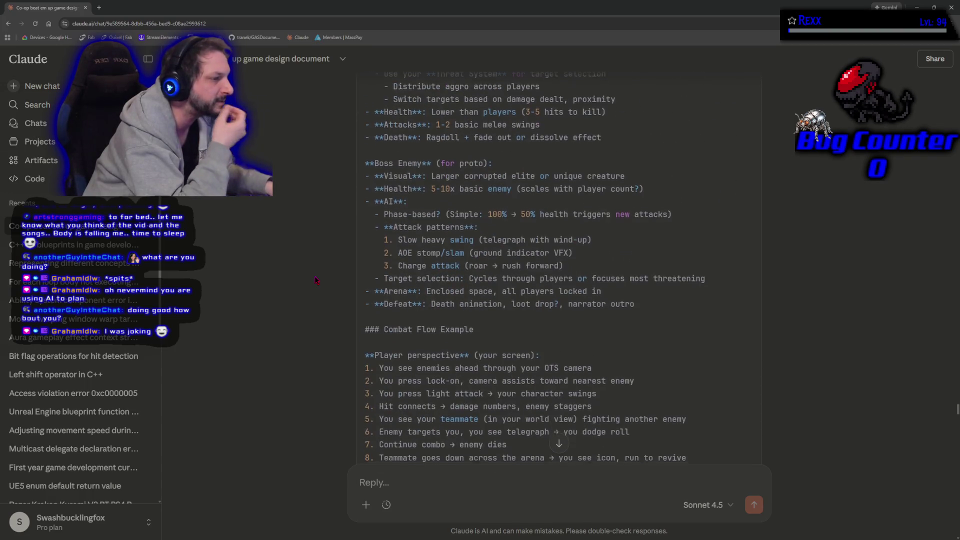
scroll(316, 281, "up", 20)
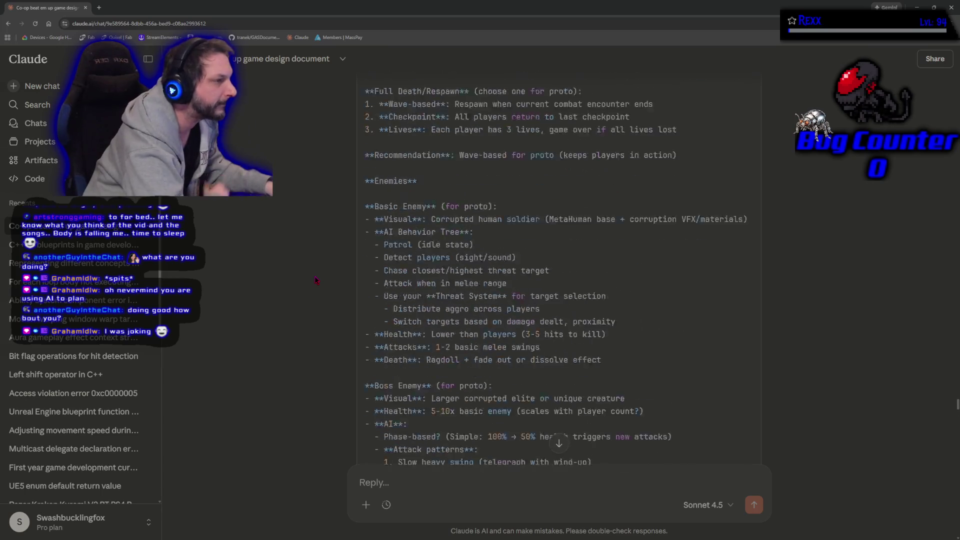
scroll(315, 284, "up", 4)
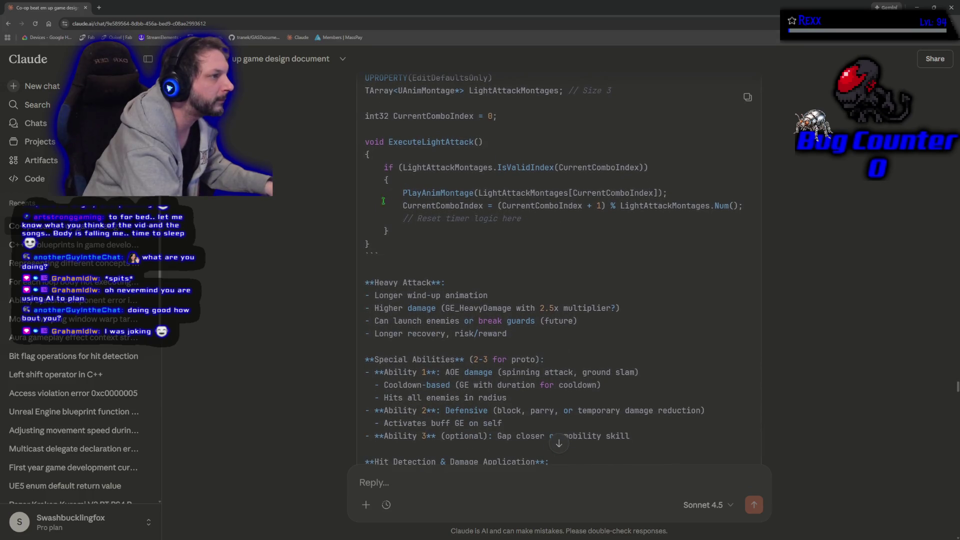
scroll(335, 277, "up", 3)
scroll(371, 353, "down", 6)
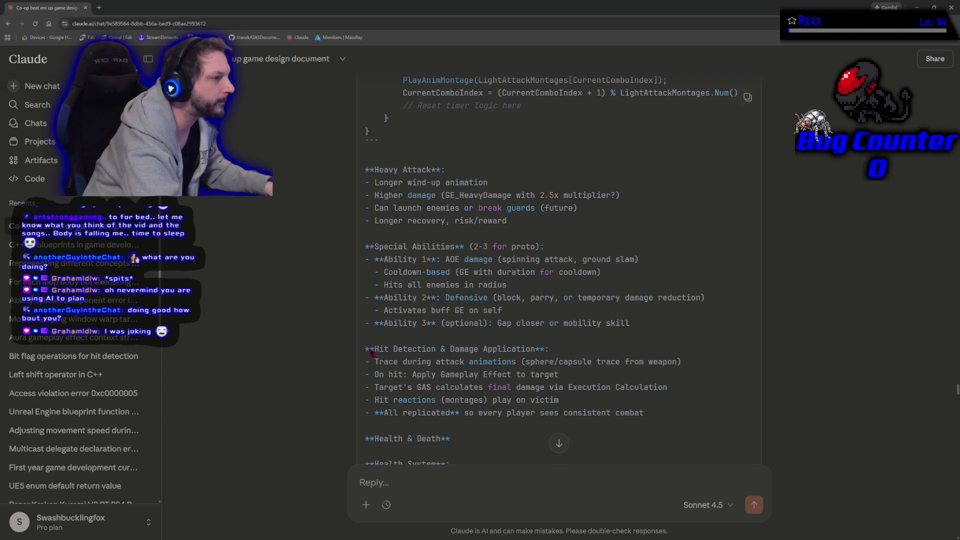
scroll(371, 352, "down", 6)
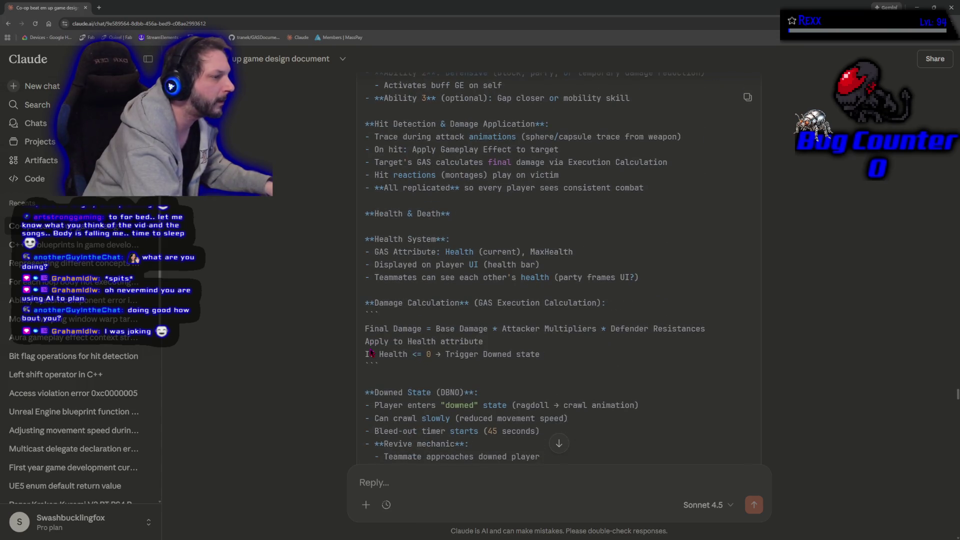
scroll(371, 353, "down", 2)
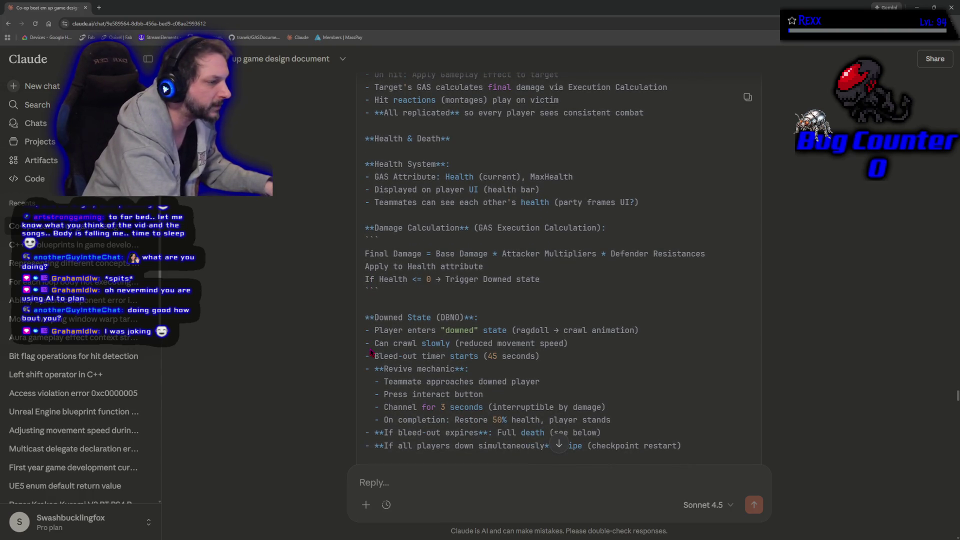
scroll(370, 353, "down", 4)
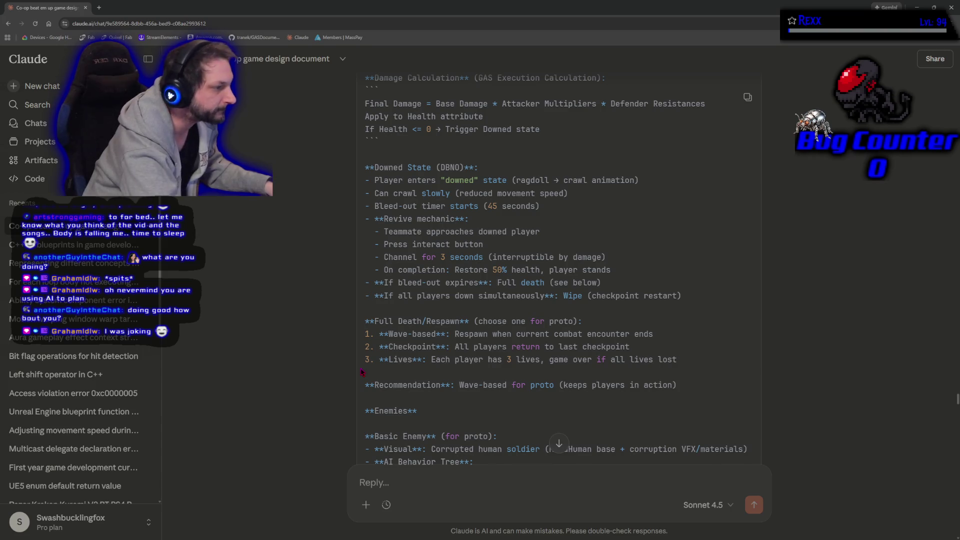
scroll(362, 372, "down", 4)
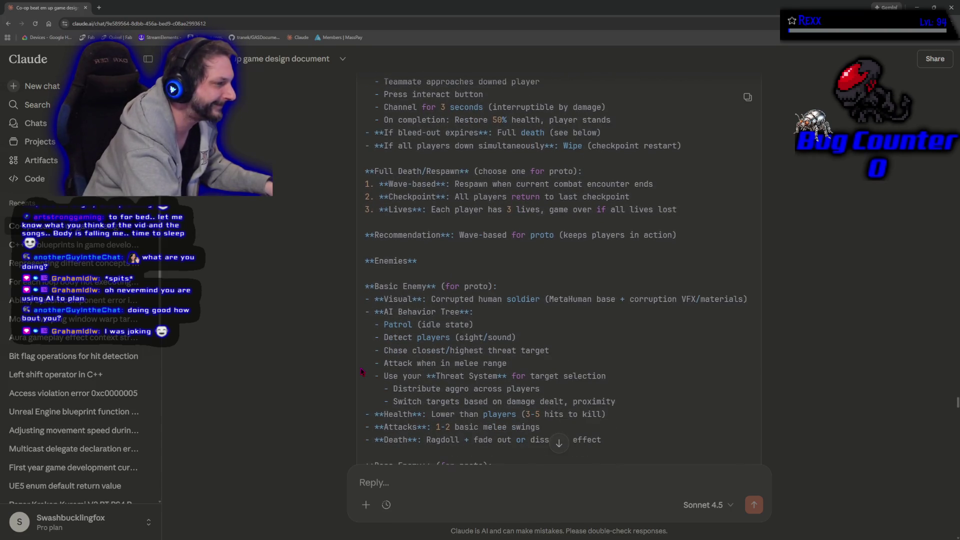
scroll(362, 372, "down", 1)
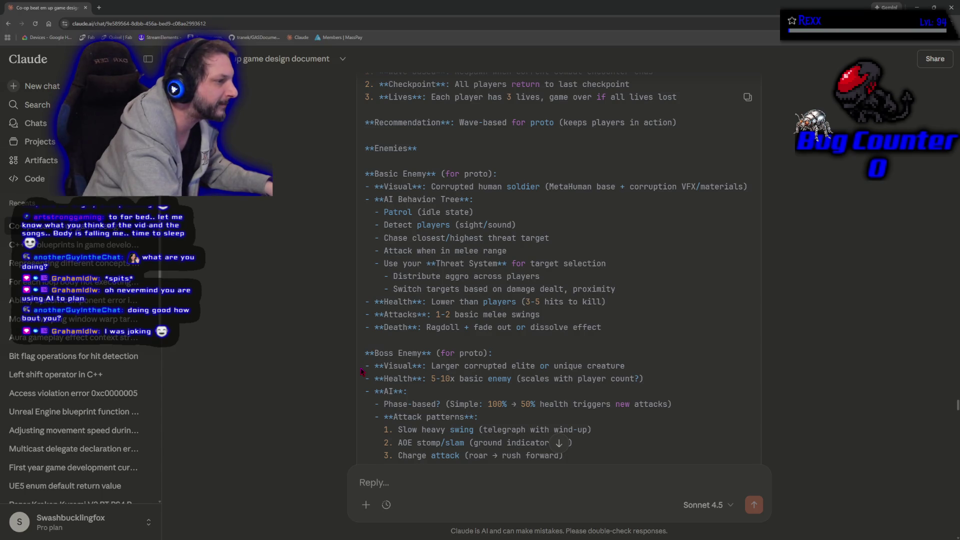
scroll(362, 372, "down", 3)
scroll(361, 371, "down", 4)
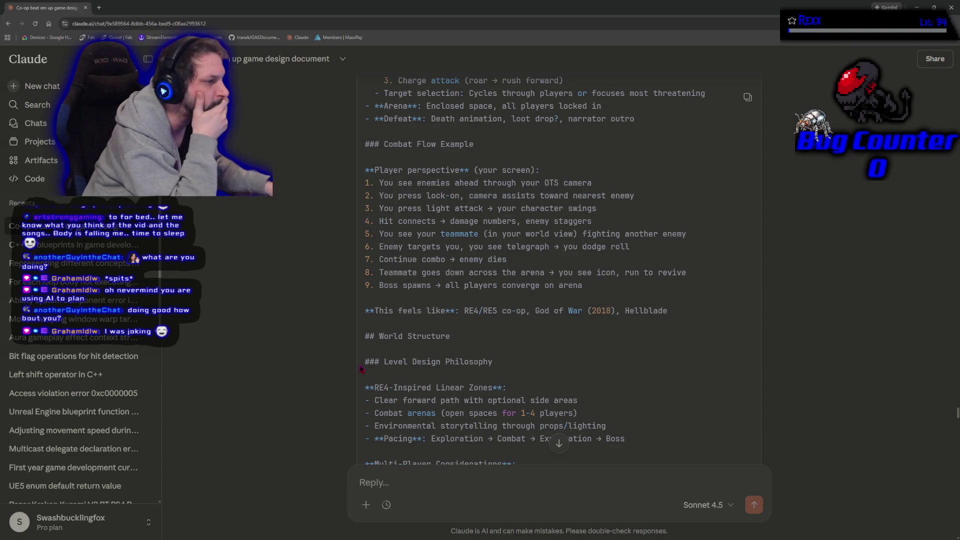
Scroll past Level Design Philosophy and Level Progression to Level Structure Template and Narrative Delivery.
scroll(697, 356, "down", 4)
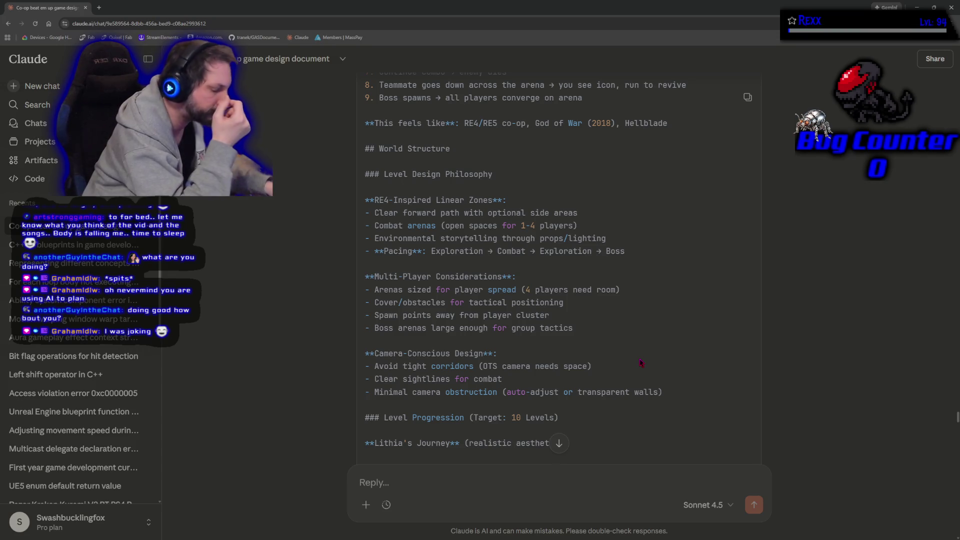
scroll(640, 363, "down", 7)
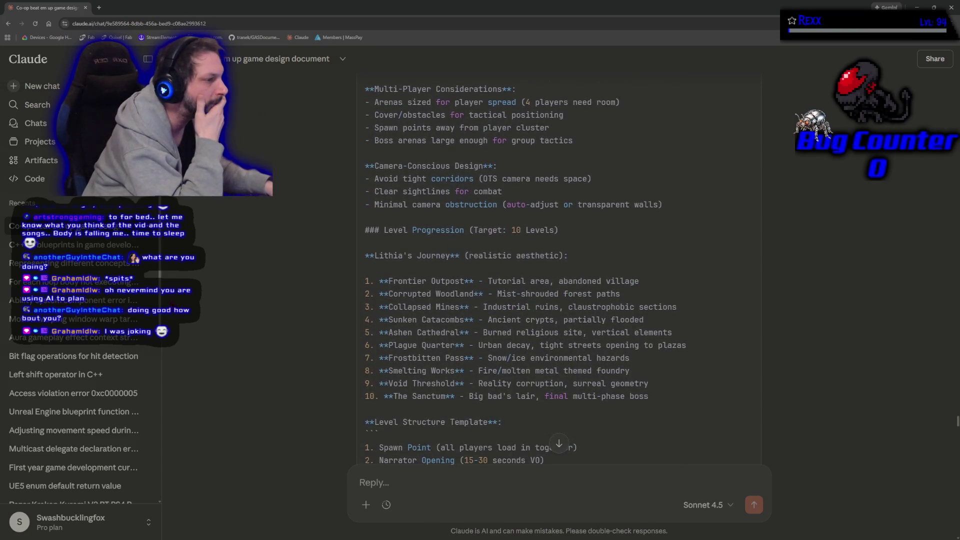
scroll(266, 312, "down", 3)
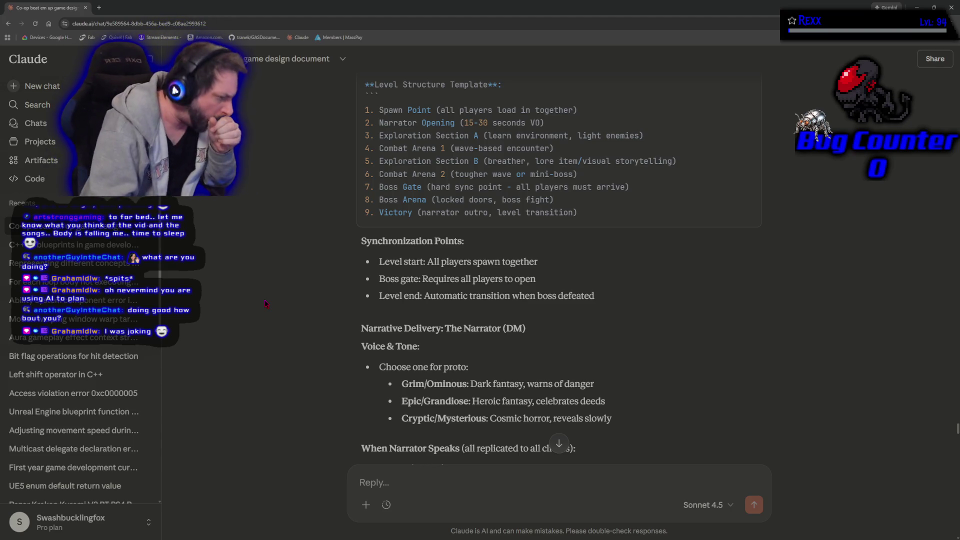
scroll(301, 353, "down", 1)
scroll(301, 353, "down", 2)
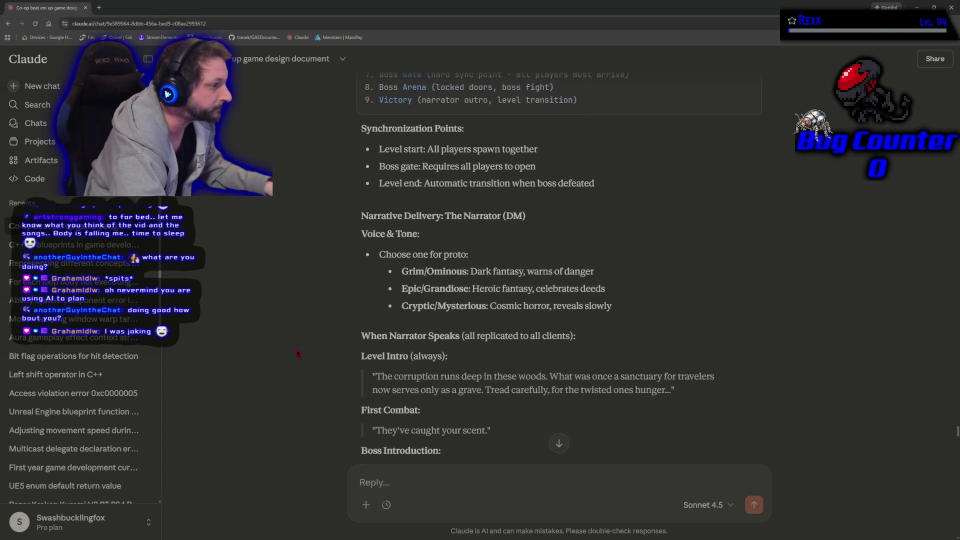
scroll(298, 347, "down", 3)
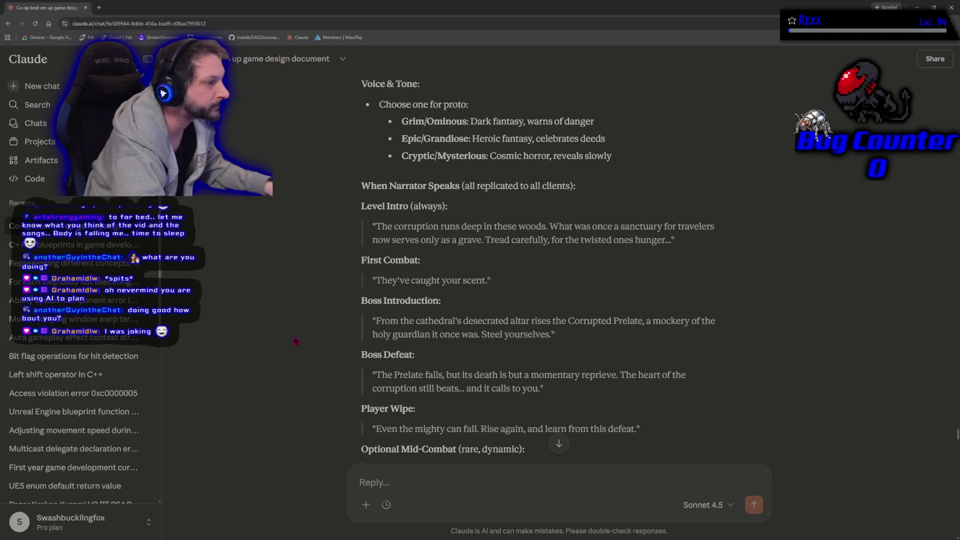
scroll(295, 341, "down", 1)
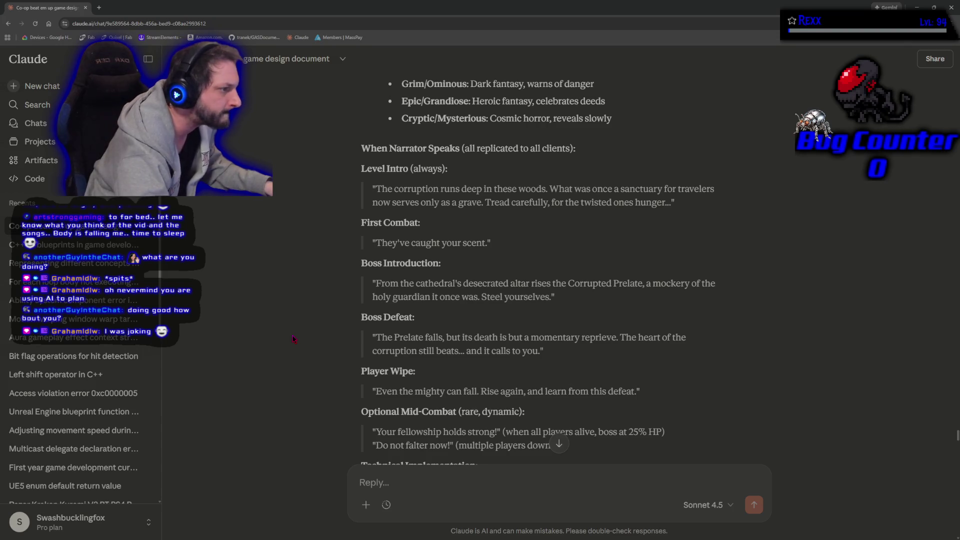
scroll(294, 339, "down", 2)
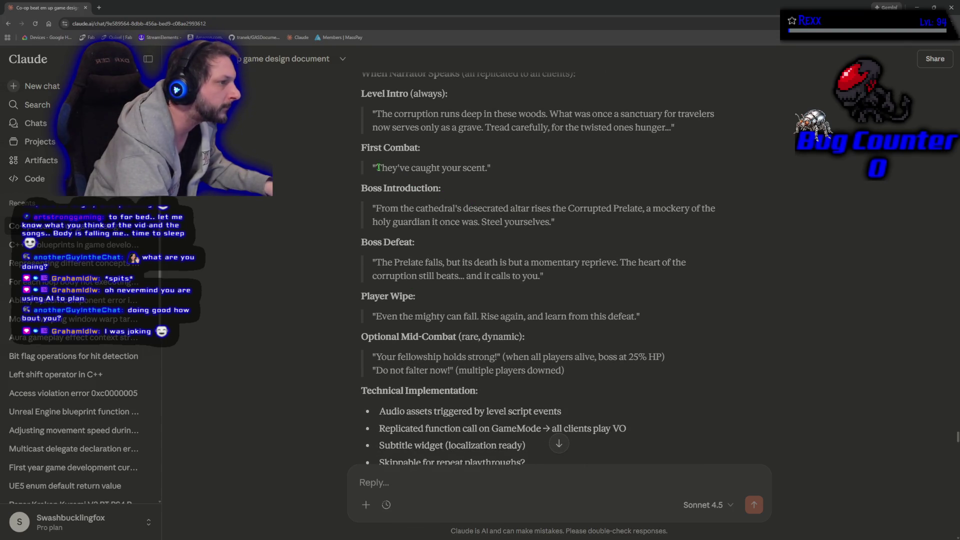
left_click_drag(372, 167, 497, 168)
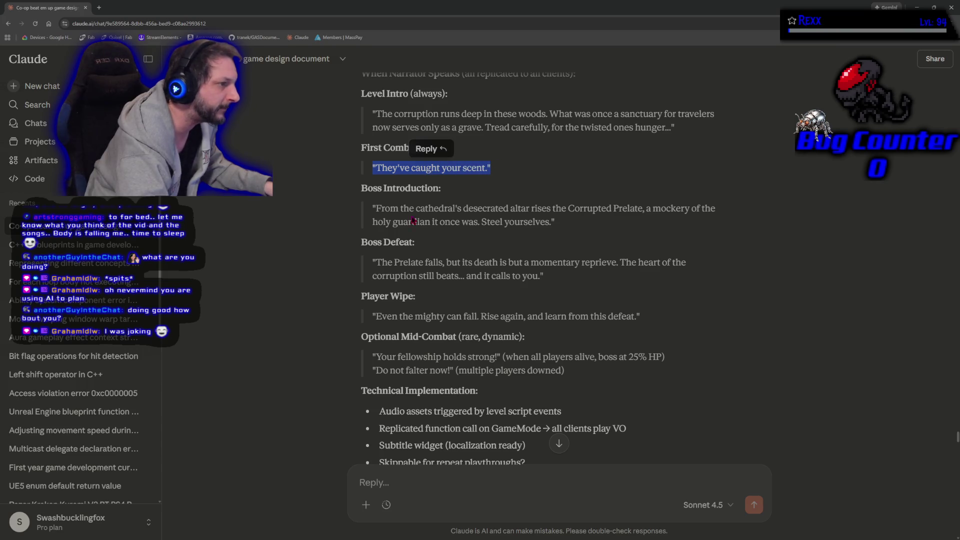
scroll(419, 213, "down", 1)
mouse_move(375, 171)
left_mouse_down()
mouse_move(502, 183)
mouse_move(528, 171)
mouse_move(701, 172)
mouse_move(478, 196)
mouse_move(484, 187)
mouse_move(562, 192)
left_mouse_up()
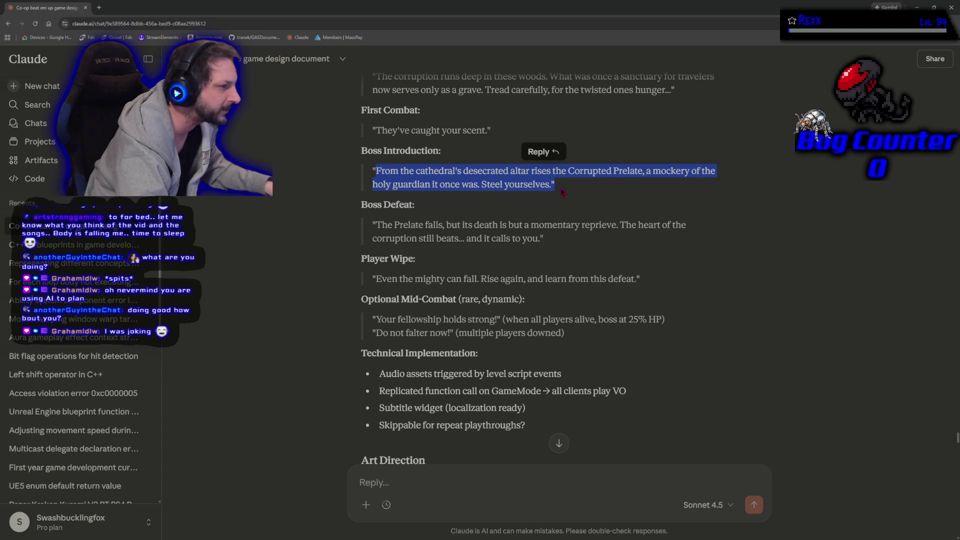
left_click(303, 248)
scroll(305, 248, "down", 1)
scroll(304, 248, "down", 3)
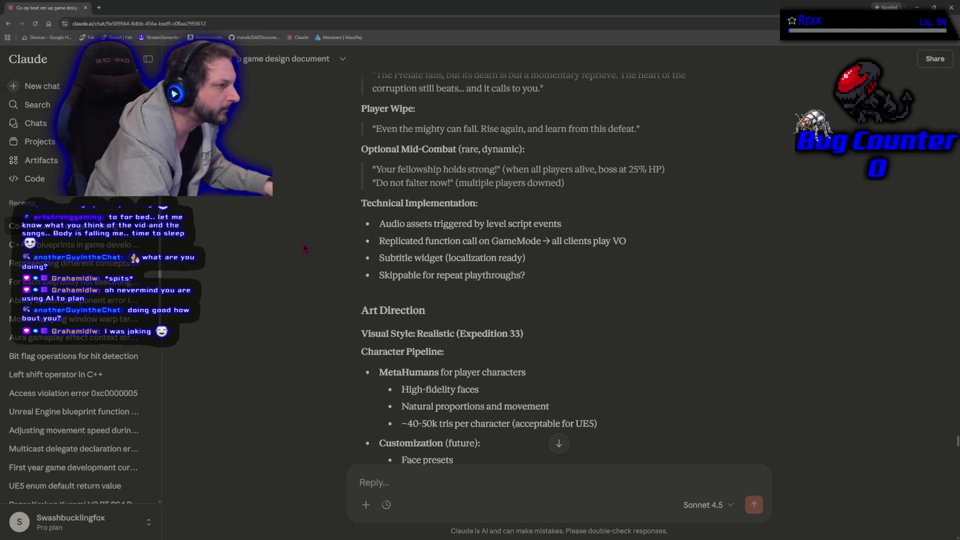
scroll(304, 248, "down", 1)
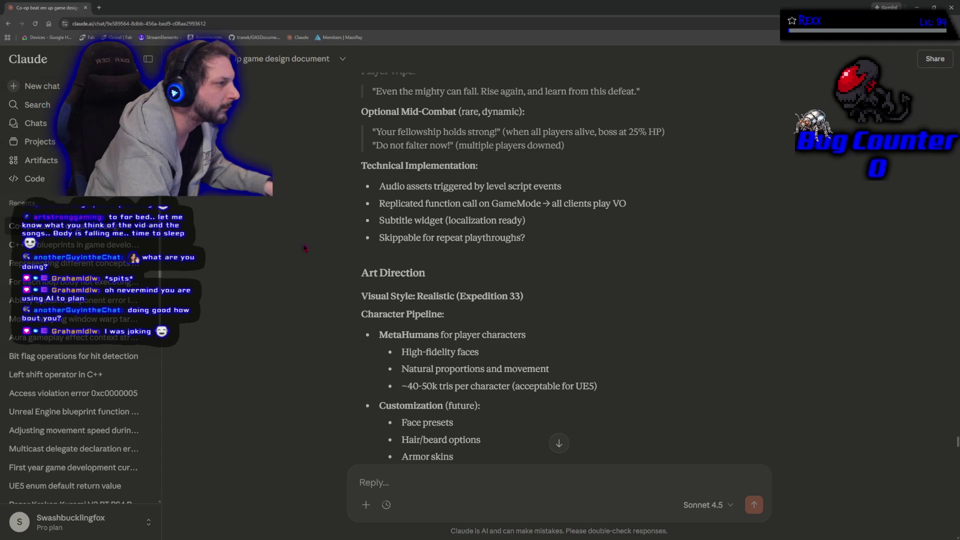
scroll(304, 248, "down", 6)
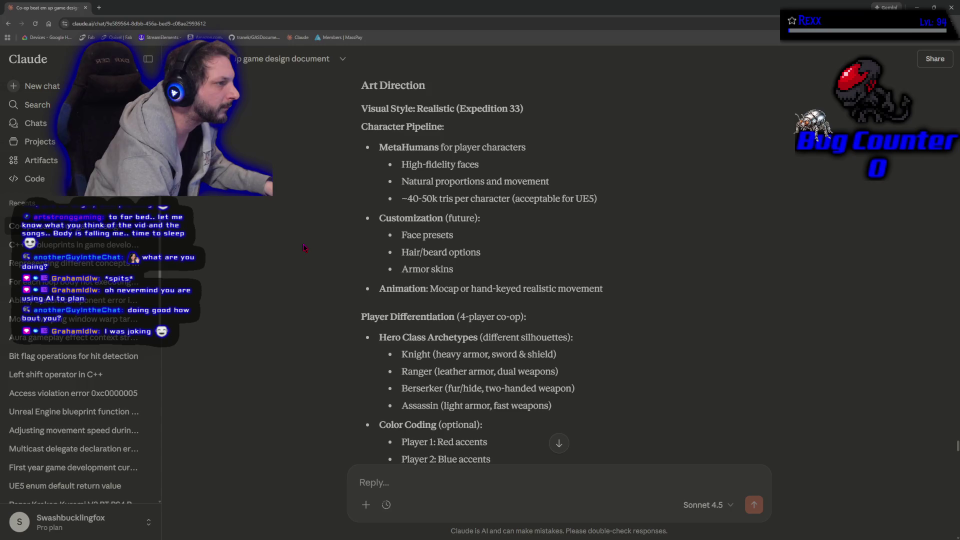
scroll(304, 248, "down", 3)
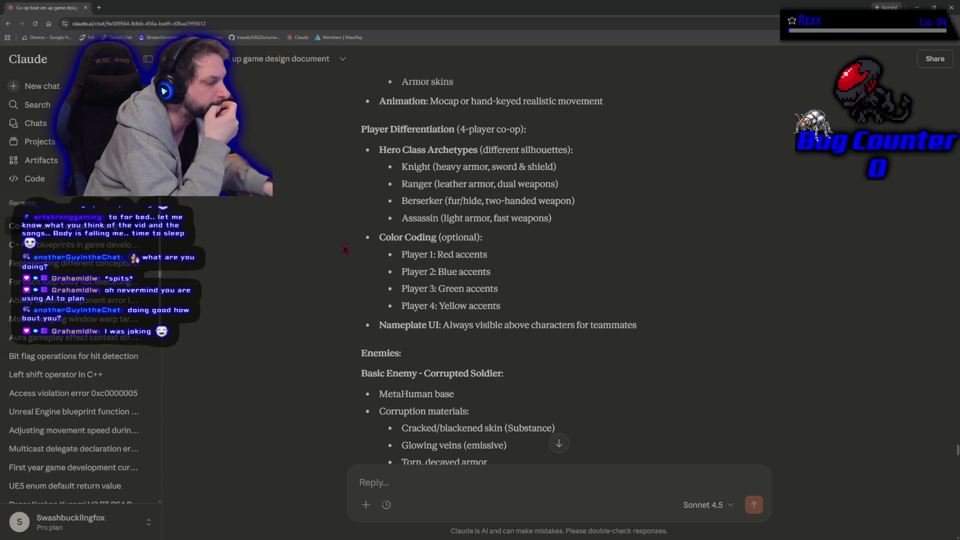
scroll(344, 249, "down", 3)
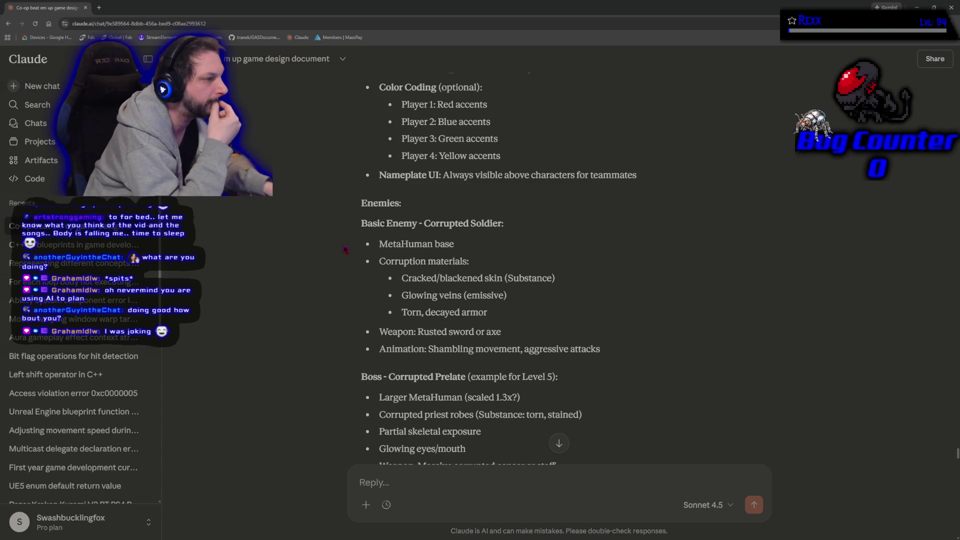
scroll(345, 249, "down", 3)
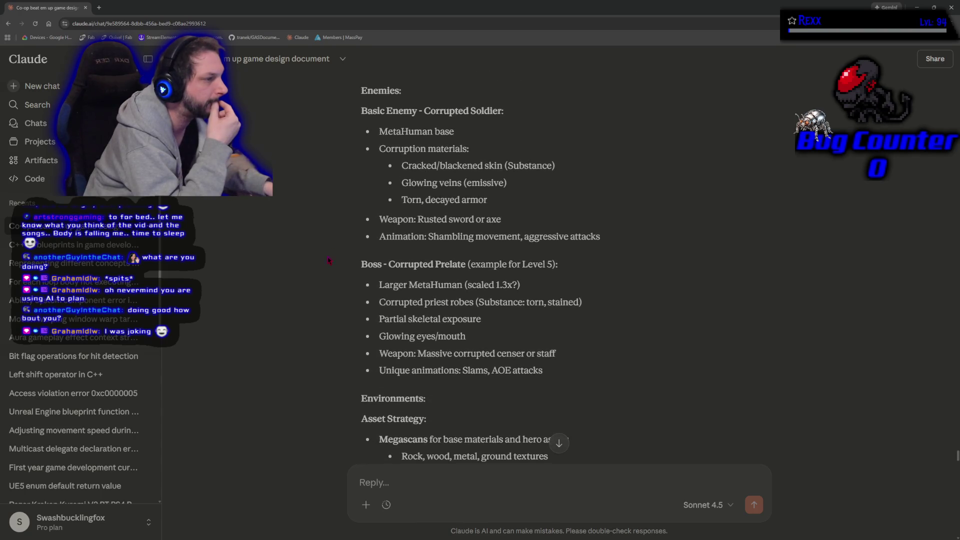
scroll(326, 264, "down", 6)
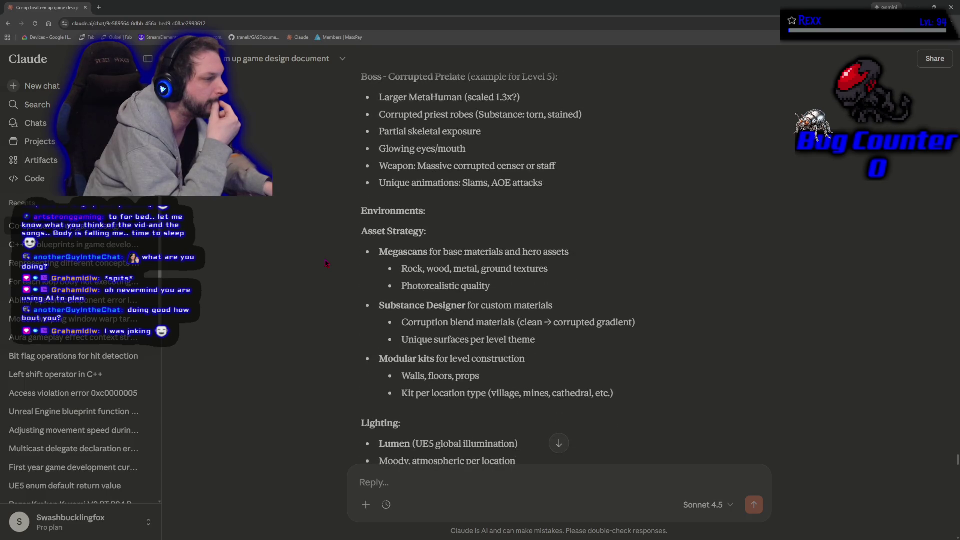
scroll(326, 264, "down", 15)
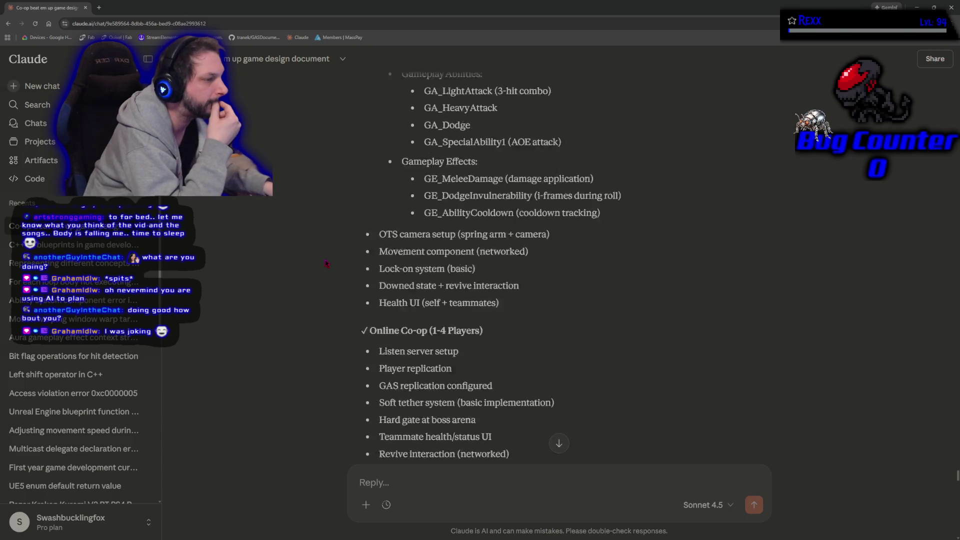
scroll(326, 264, "down", 15)
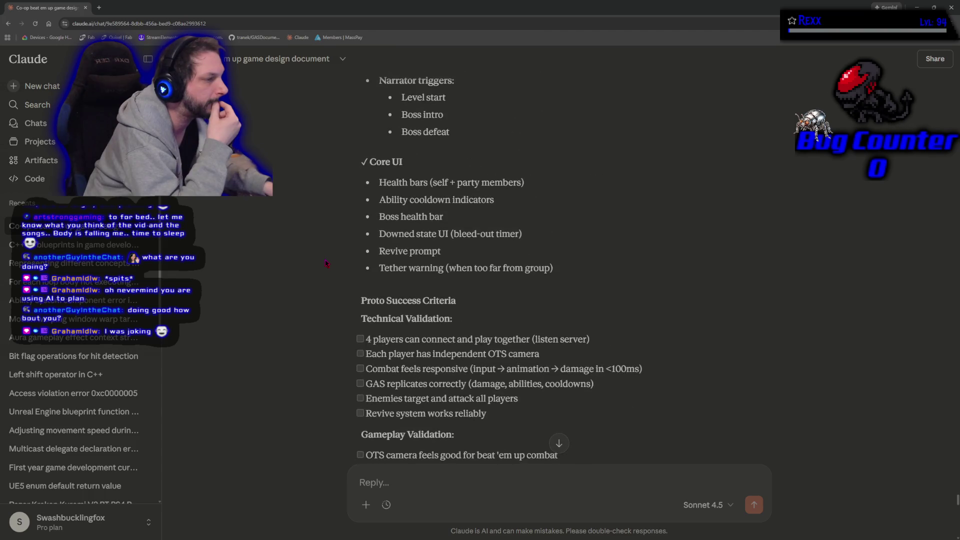
scroll(326, 264, "down", 15)
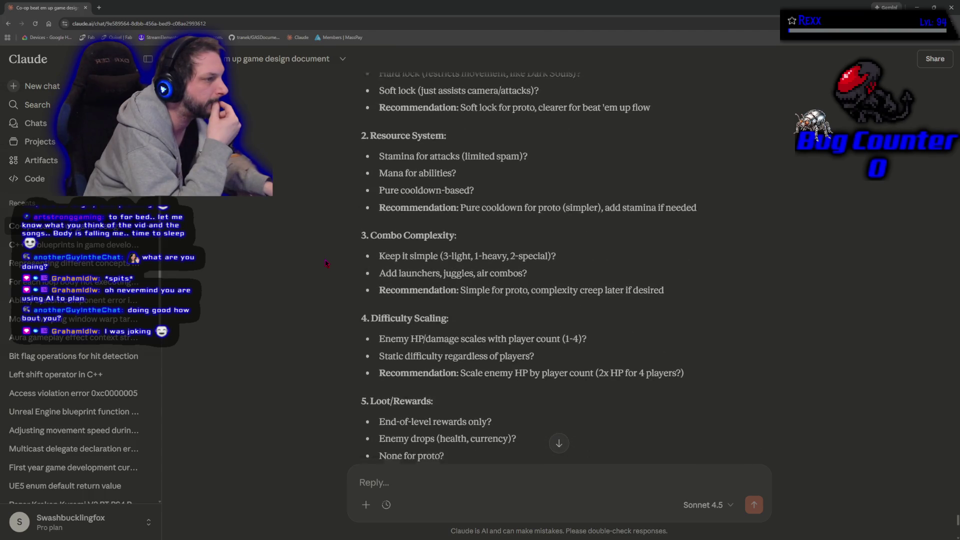
scroll(326, 264, "down", 5)
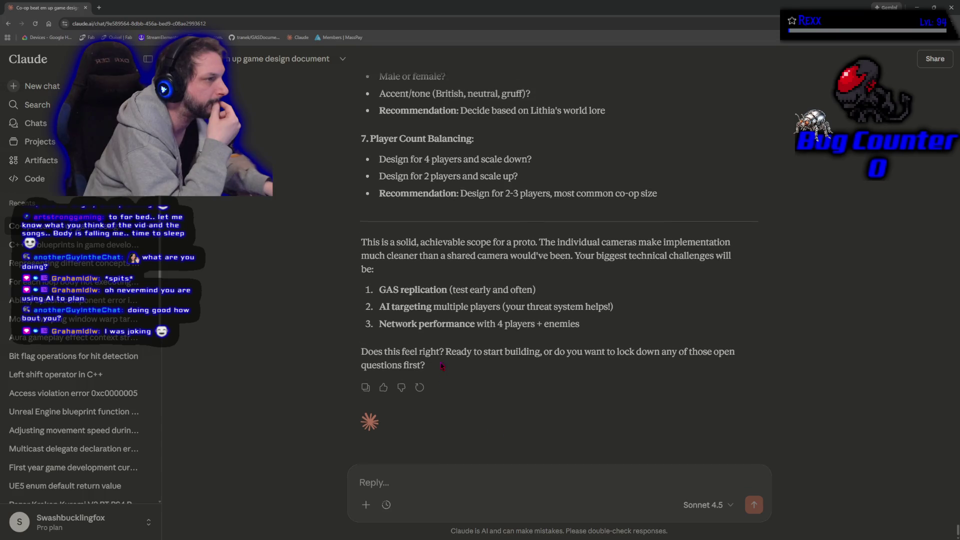
scroll(442, 366, "up", 4)
scroll(442, 366, "down", 4)
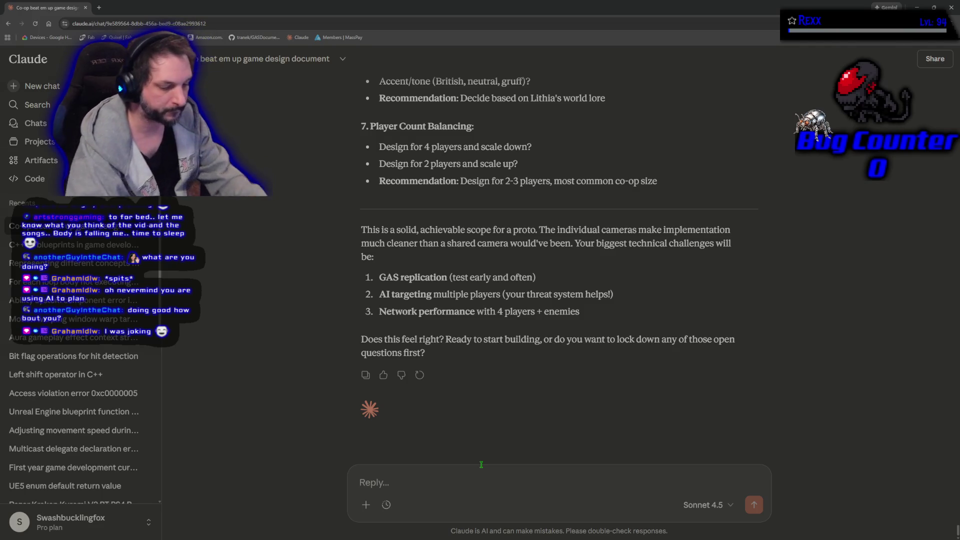
Reply 'i feel like you went waaay too far with this', then 'can we focus on what i originally gave you'.
type("i feel")
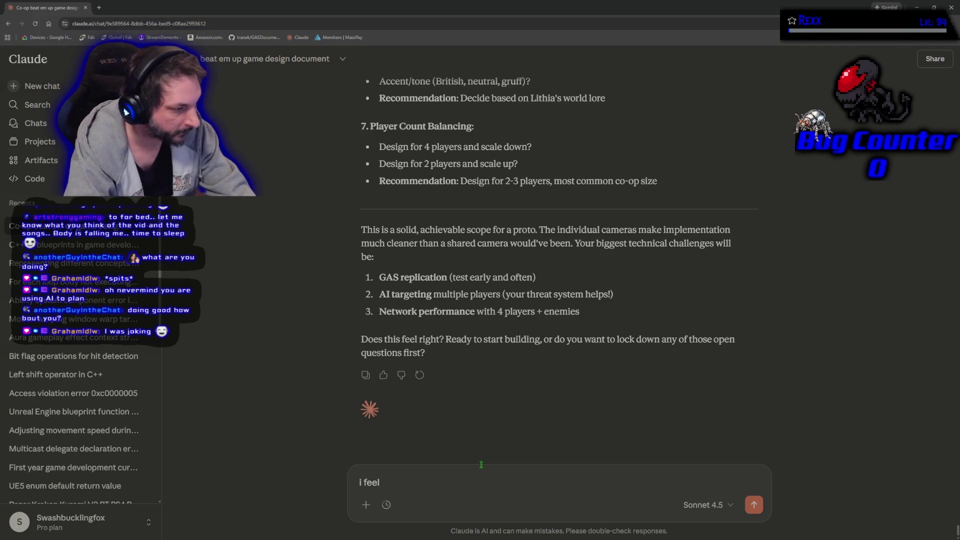
type(" like you went ")
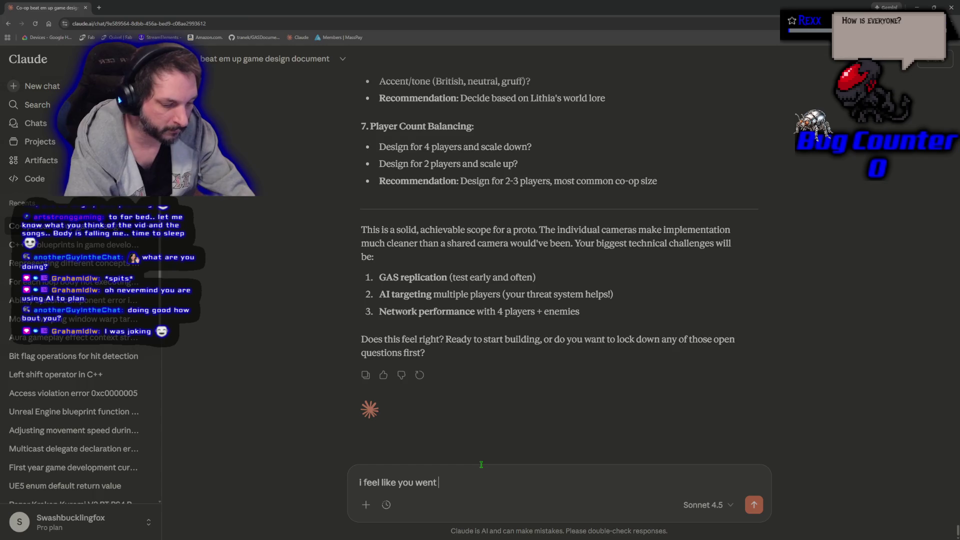
type("waaay too far with this")
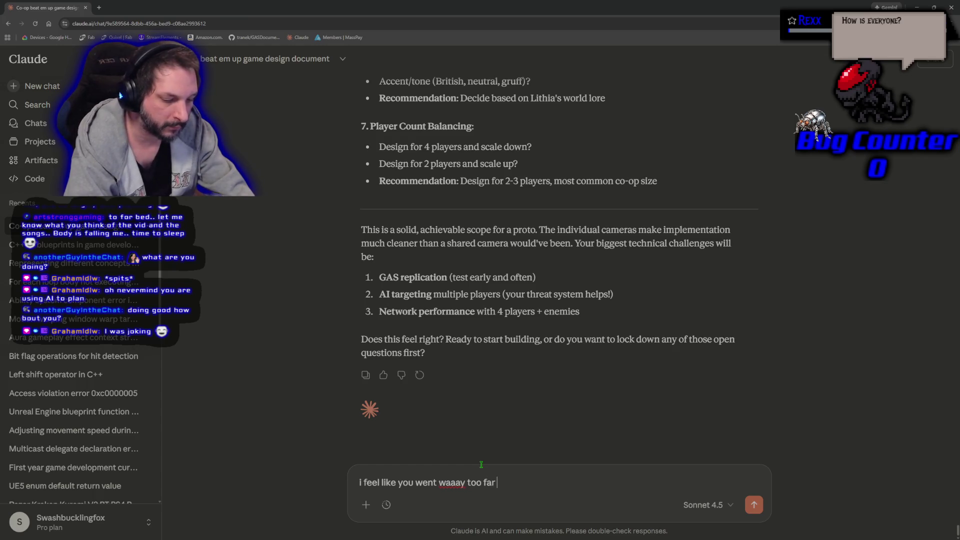
key("Return")
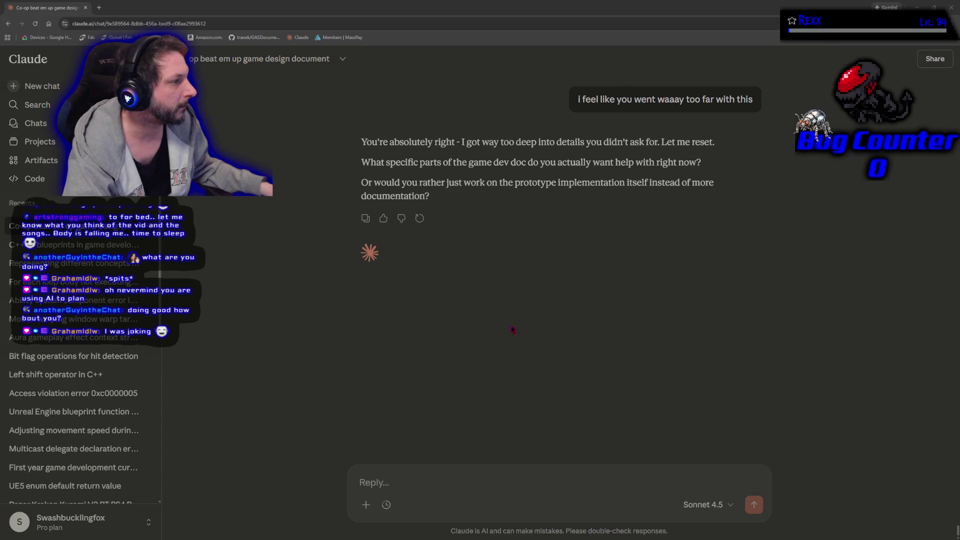
type("can we ")
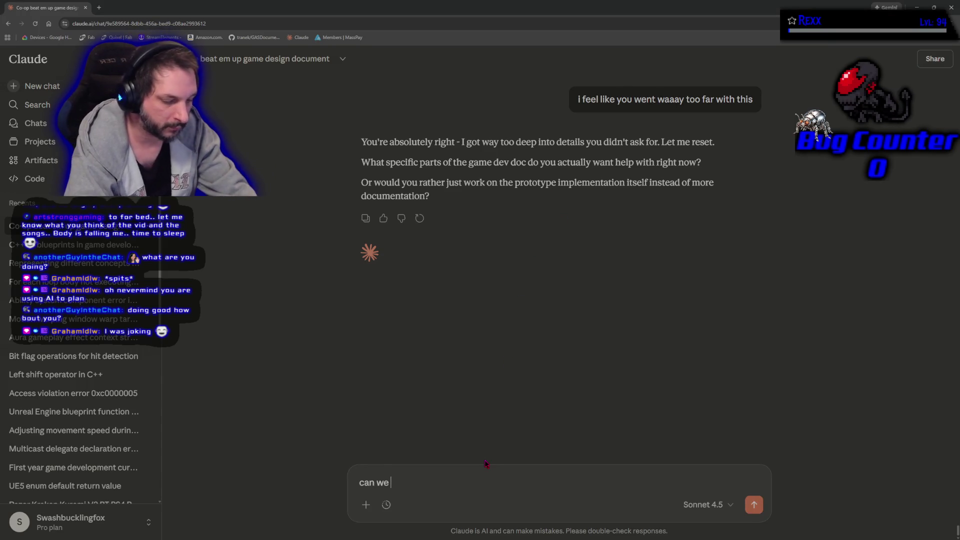
type("focus on what i")
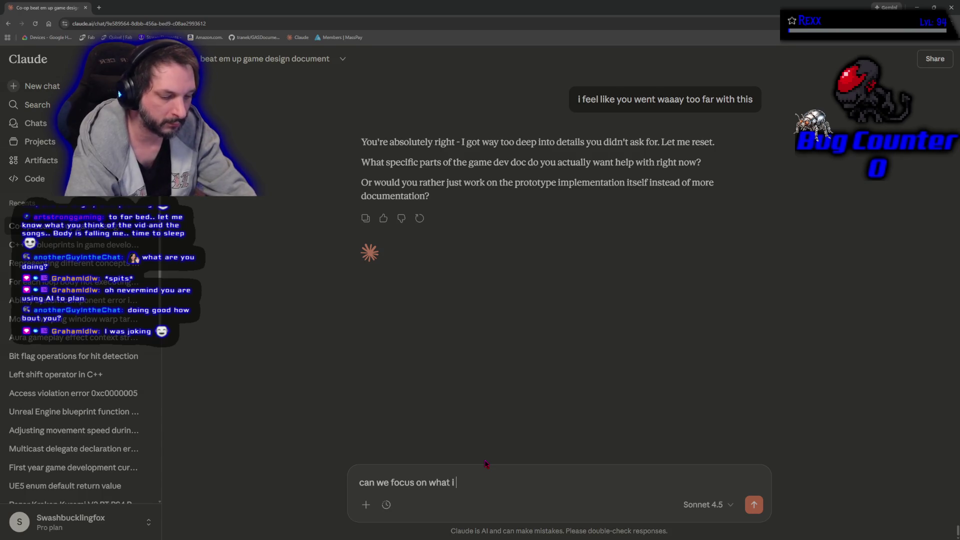
type(" originally ")
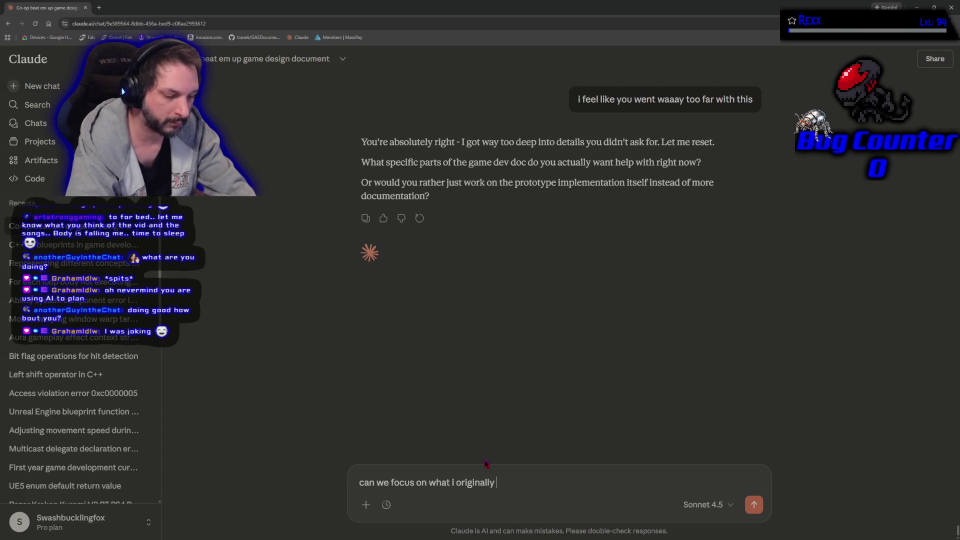
type("gave you")
key("Return")
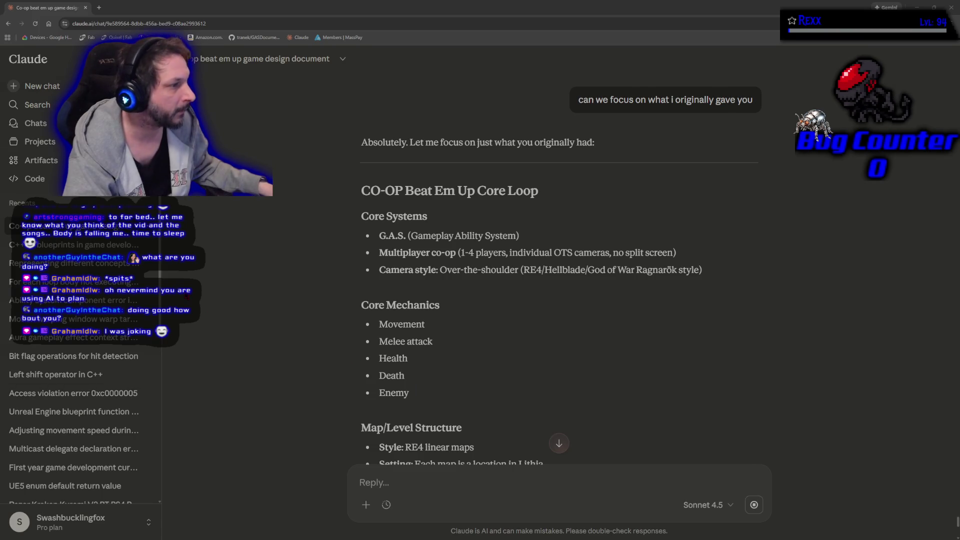
scroll(314, 228, "down", 1)
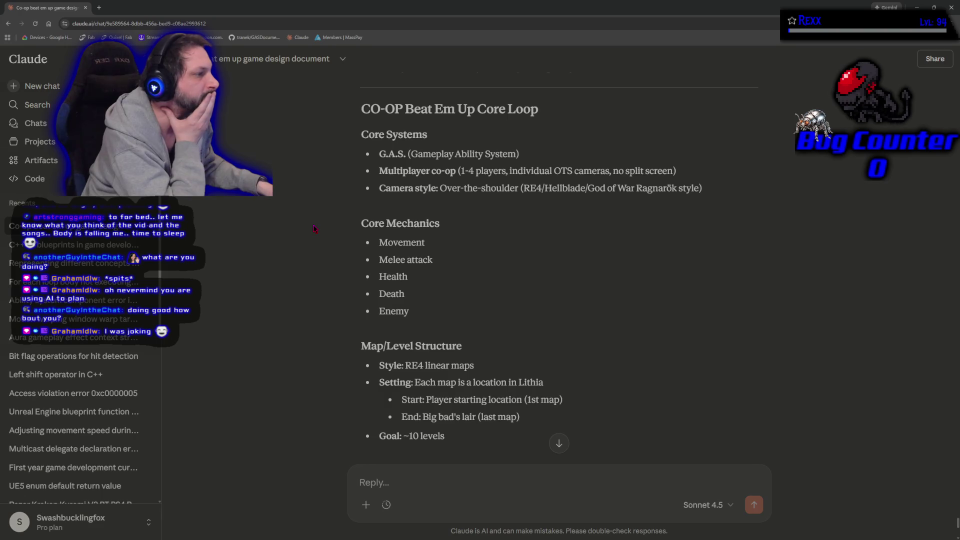
scroll(314, 229, "down", 2)
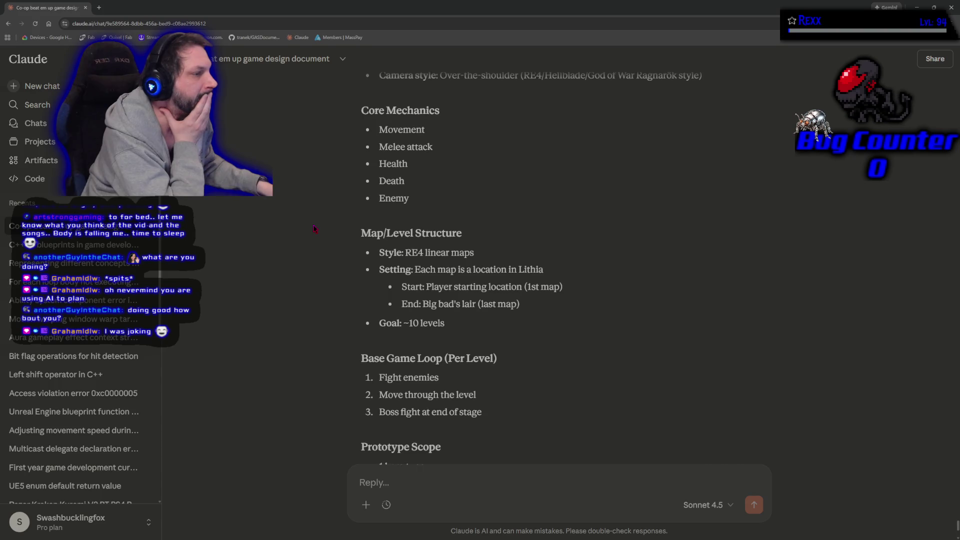
scroll(314, 229, "down", 2)
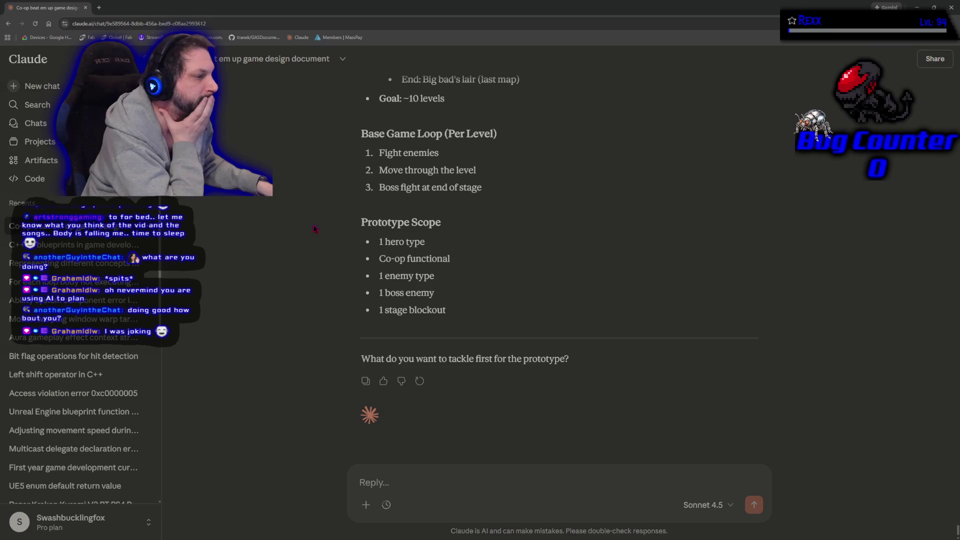
scroll(314, 228, "up", 1)
scroll(314, 228, "up", 3)
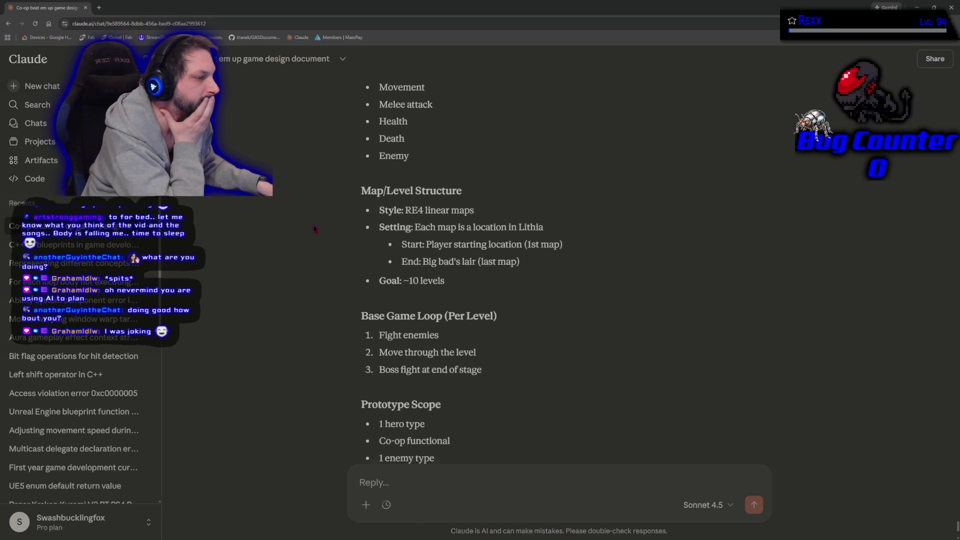
scroll(314, 229, "up", 9)
scroll(315, 228, "down", 5)
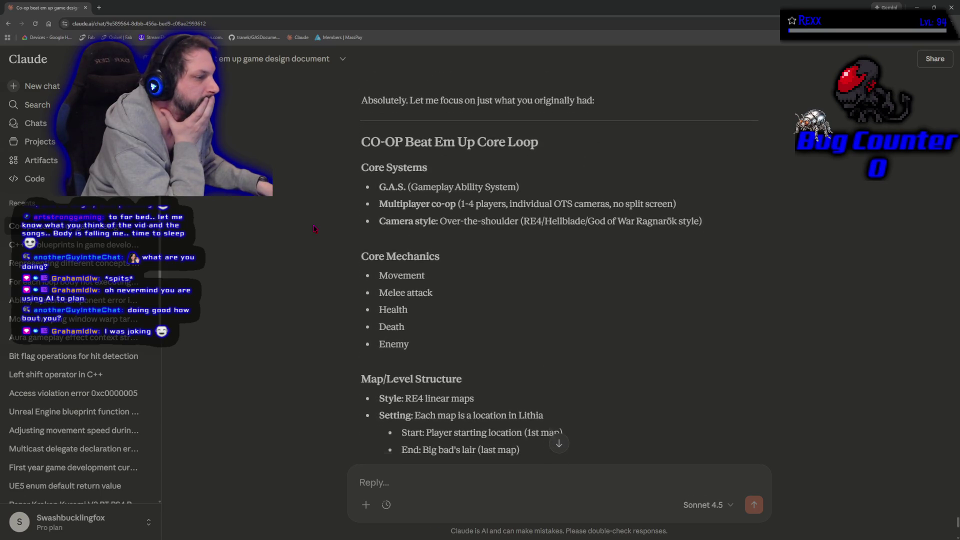
scroll(314, 229, "down", 3)
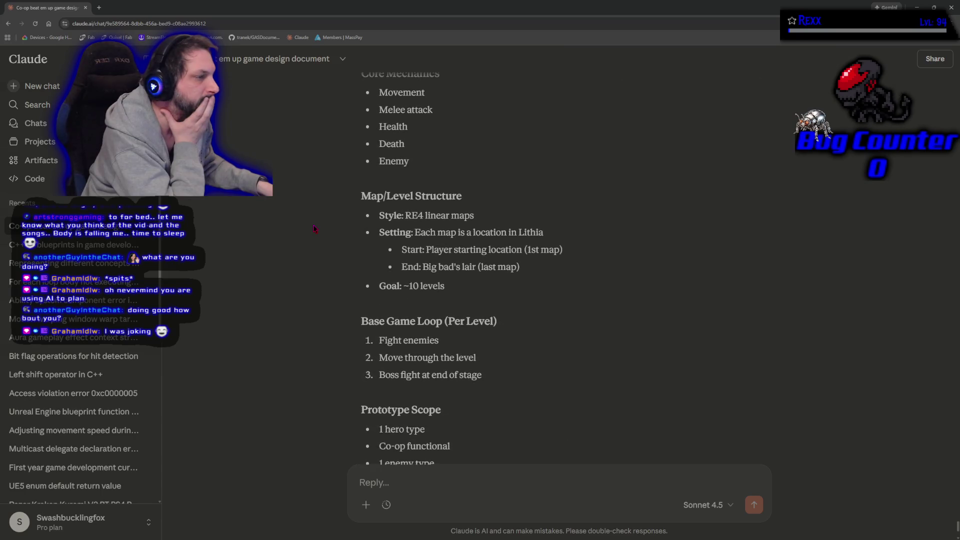
scroll(315, 228, "down", 4)
scroll(315, 228, "up", 4)
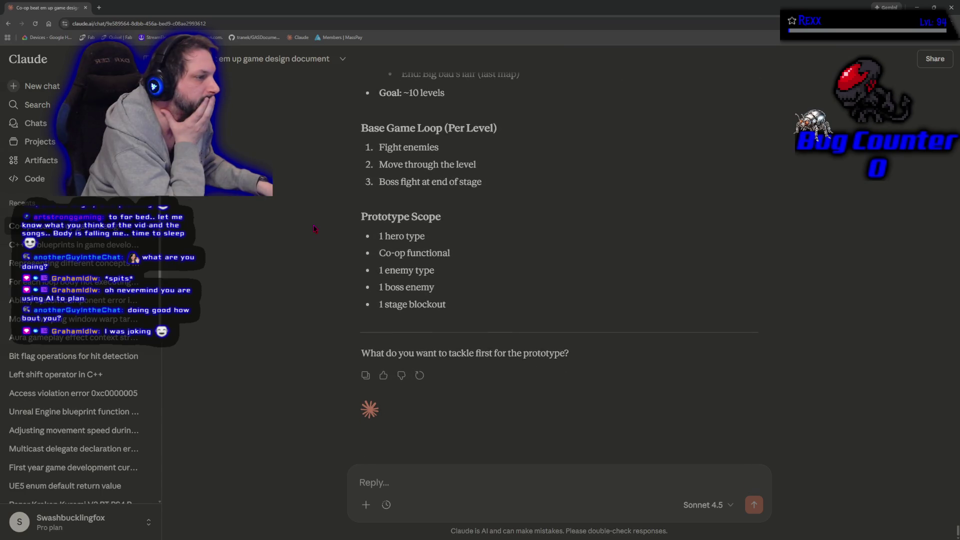
scroll(315, 229, "up", 7)
scroll(315, 228, "down", 4)
scroll(315, 228, "up", 1)
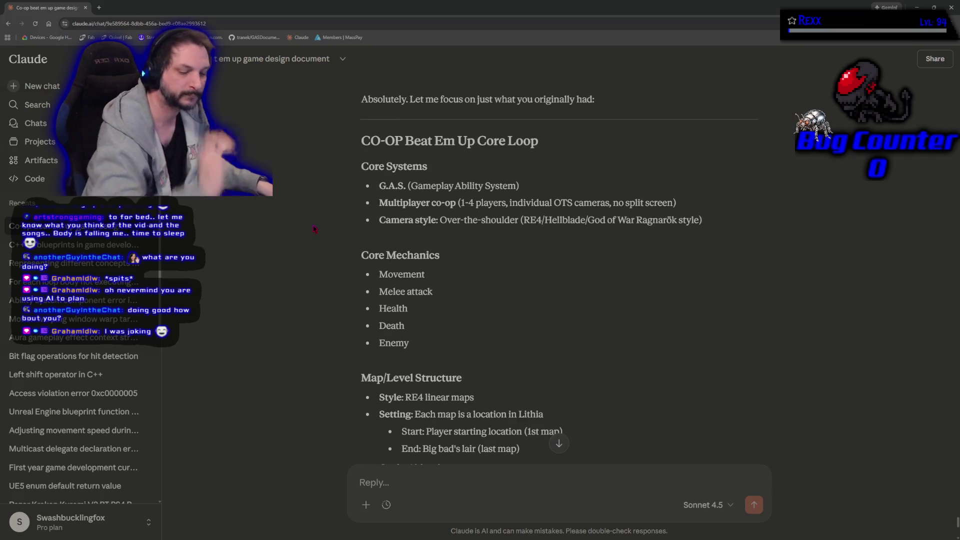
key("ctrl+minus")
key("ctrl+minus")
key("ctrl+minus")
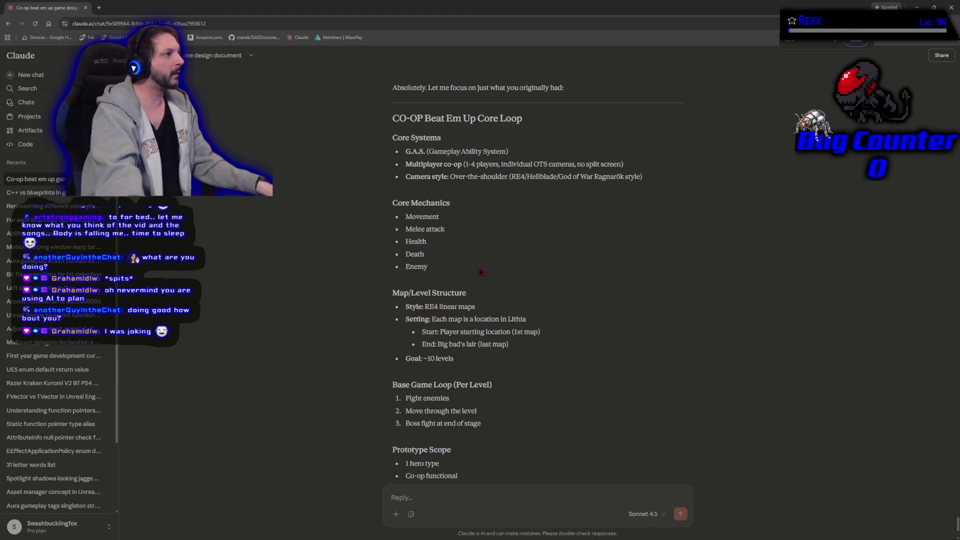
Zoom the page out and copy the CO-OP Beat Em Up Core Loop summary through Prototype Scope.
key("ctrl+minus")
key("ctrl+minus")
key("ctrl+minus")
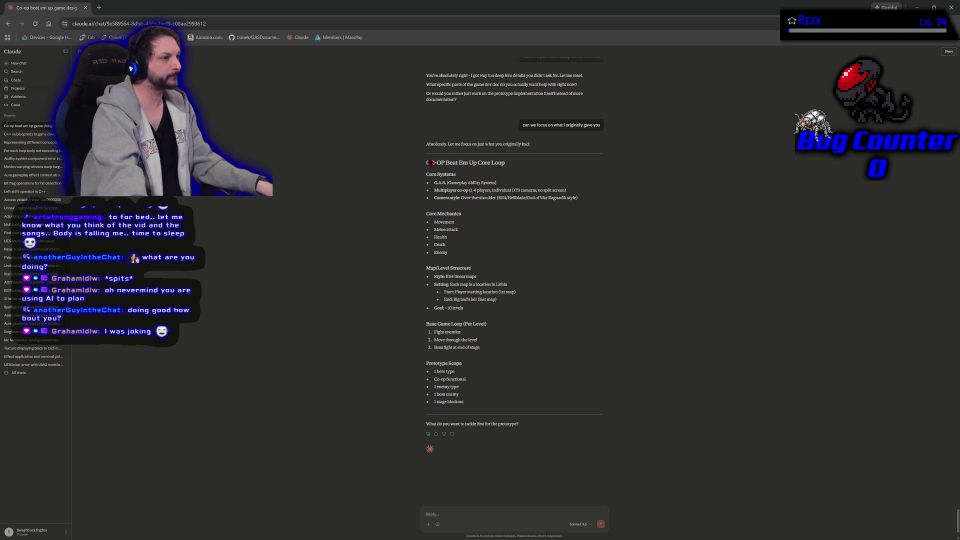
mouse_move(427, 164)
left_mouse_down()
mouse_move(500, 199)
mouse_move(507, 414)
left_mouse_up()
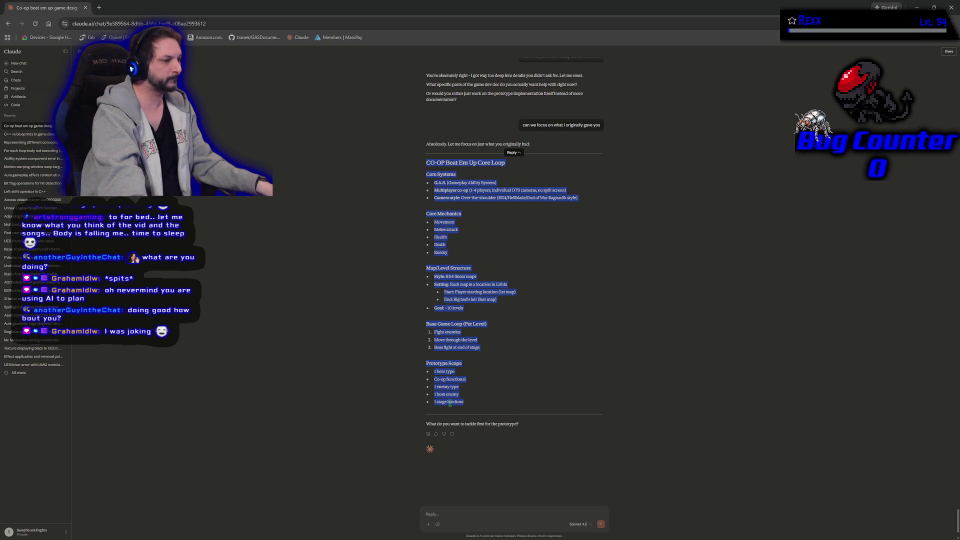
left_click(335, 364)
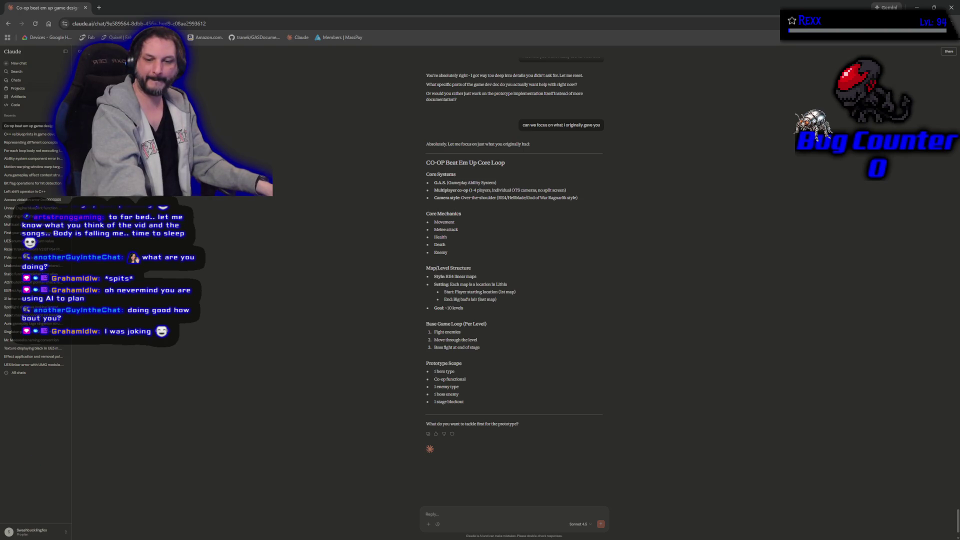
Replace all the rough notes in Notepad++ with the copied Core Loop outline, then minimize the editor.
key("alt+Tab")
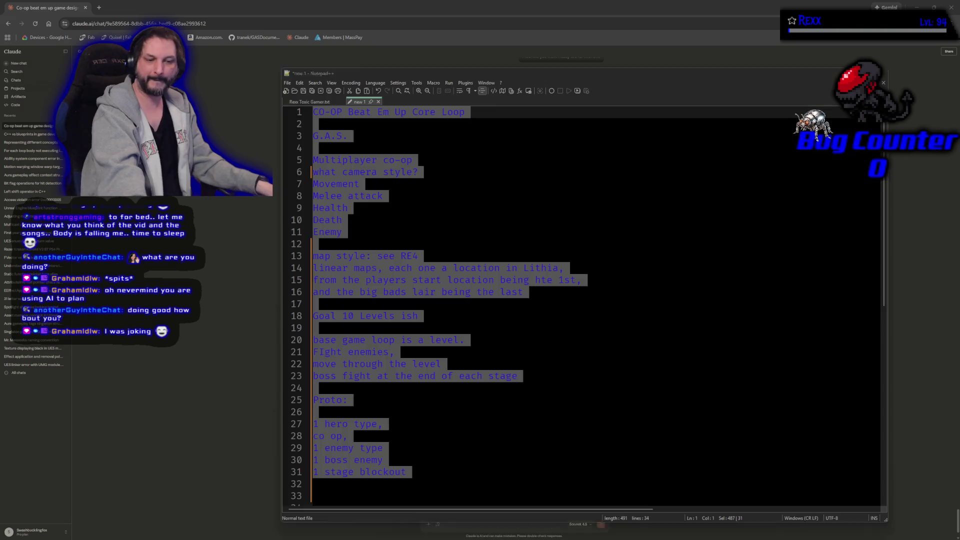
mouse_move(360, 484)
left_mouse_down()
mouse_move(315, 447)
mouse_move(310, 69)
left_mouse_up()
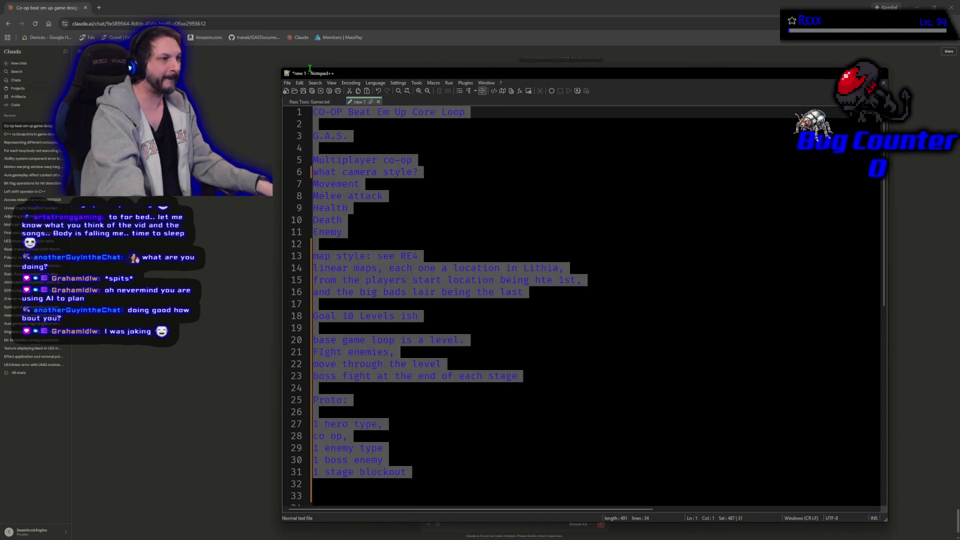
key("ctrl+v")
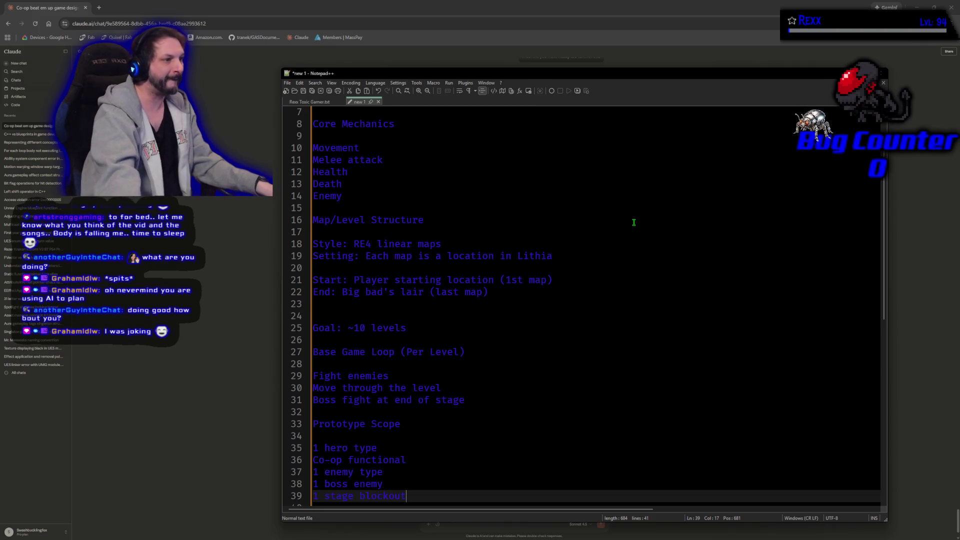
scroll(634, 222, "down", 4)
scroll(606, 230, "up", 6)
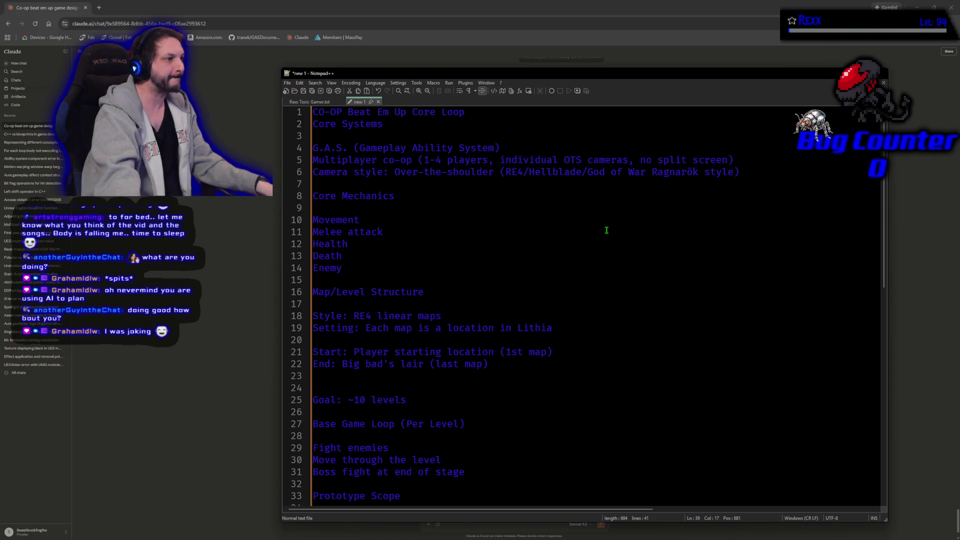
left_click(856, 73)
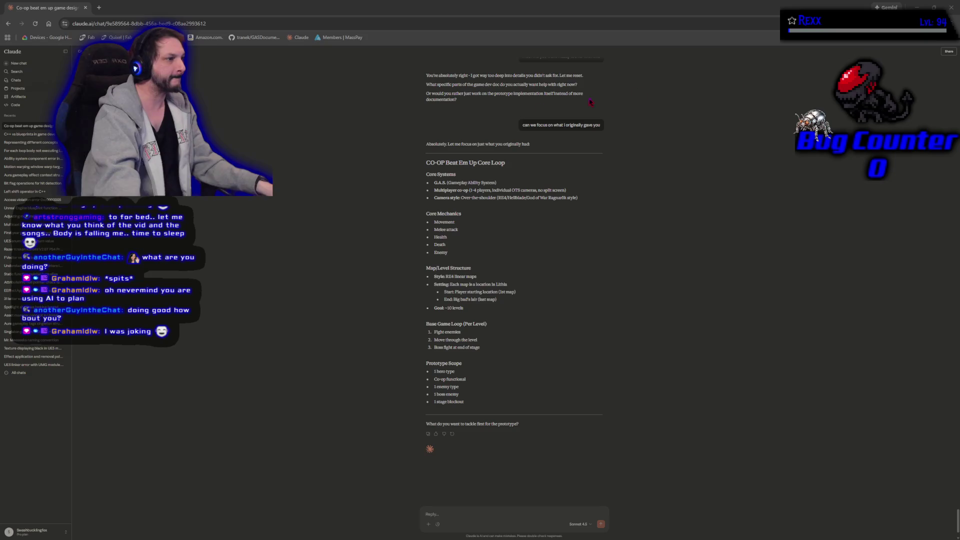
Zoom the Claude page back in and close its browser window.
scroll(492, 315, "up", 3)
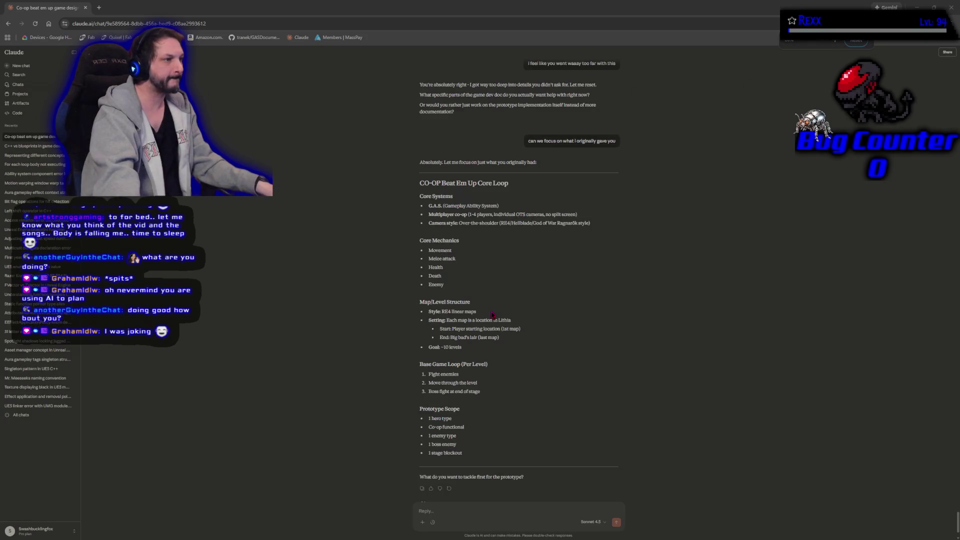
scroll(491, 315, "up", 1)
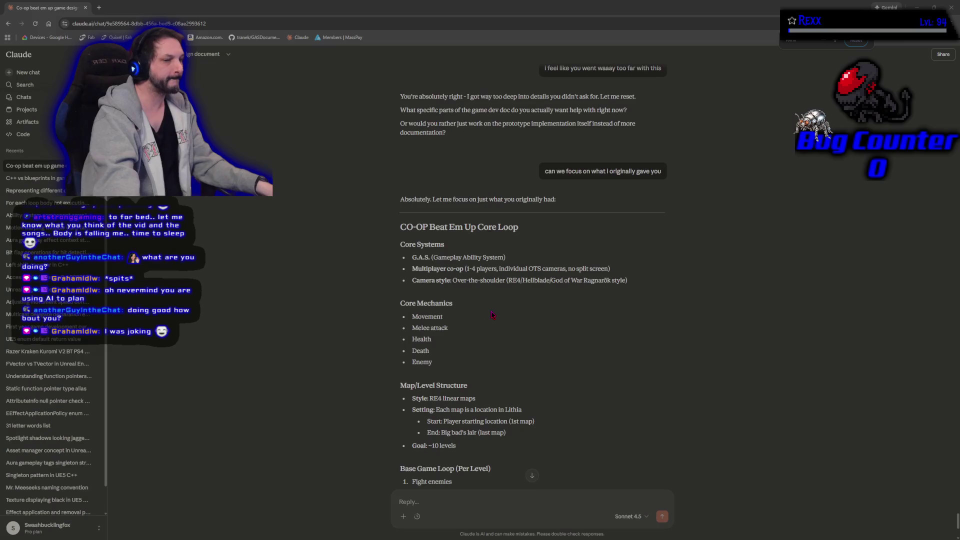
left_click(86, 8)
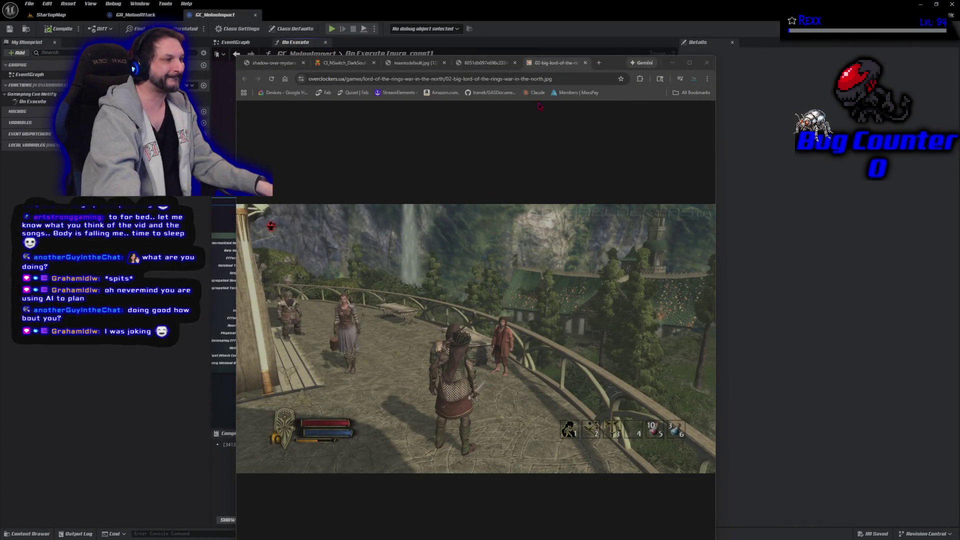
Browse the reference game screenshots, including Dark Souls, then close Chrome.
left_click(488, 63)
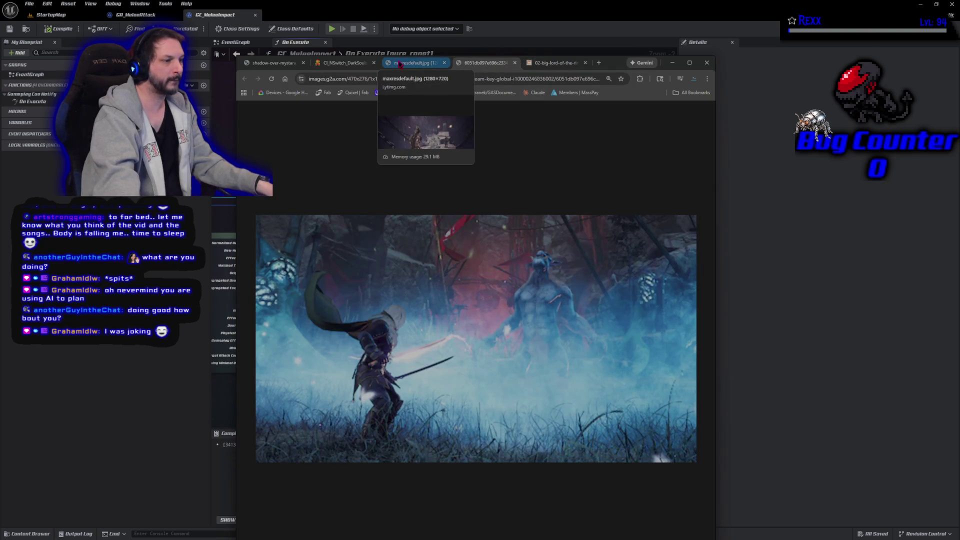
left_click(401, 64)
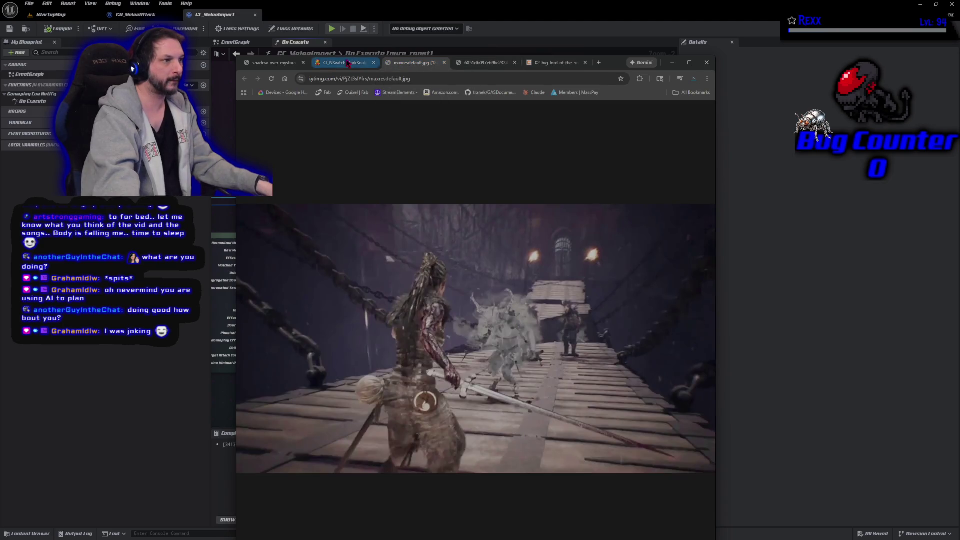
left_click(348, 64)
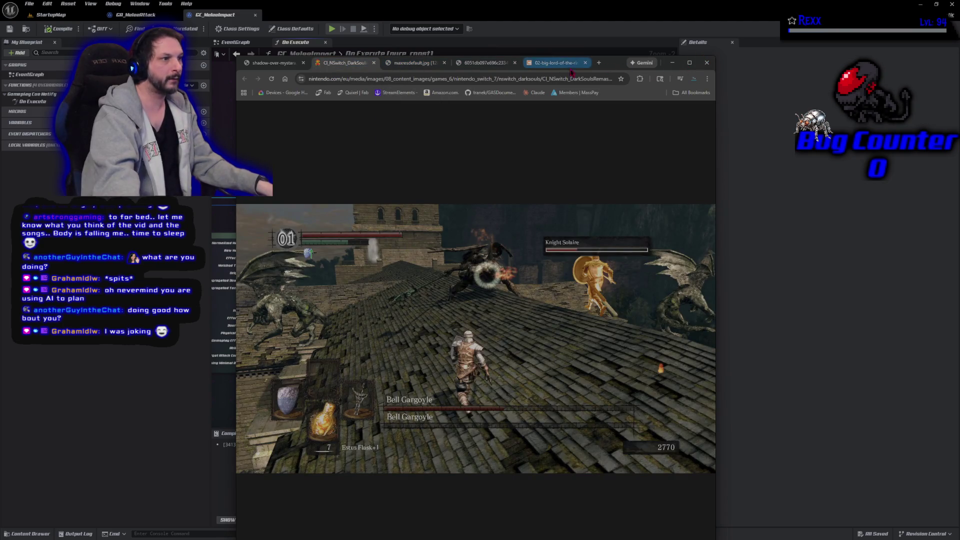
left_click(706, 63)
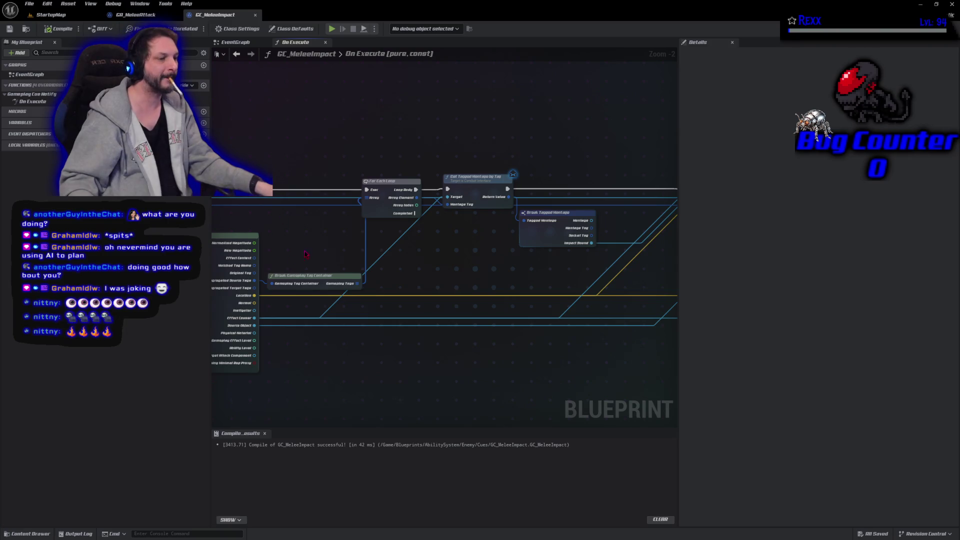
Promote Effect Causer to an EffectCauser local variable whose SET runs right after On Execute.
left_click_drag(302, 256, 353, 221)
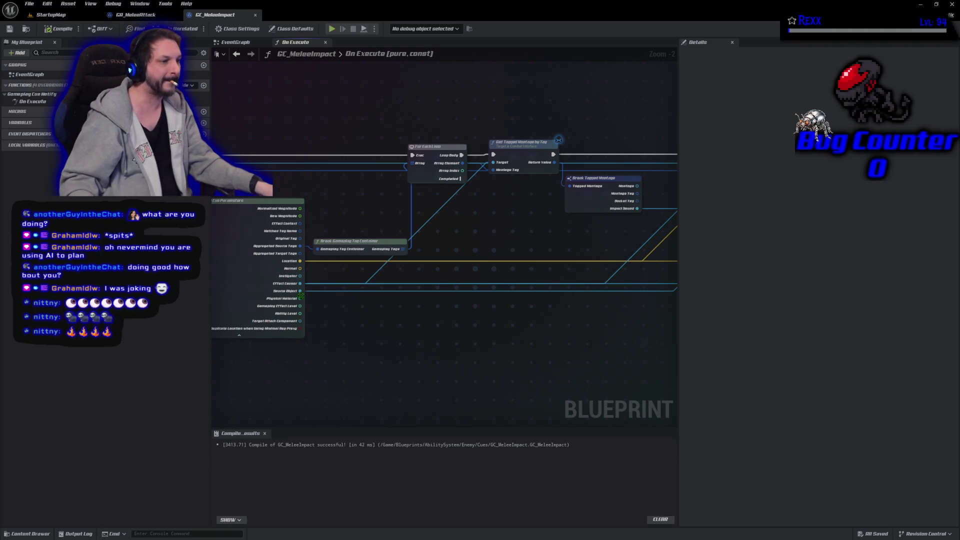
left_click_drag(299, 286, 335, 271)
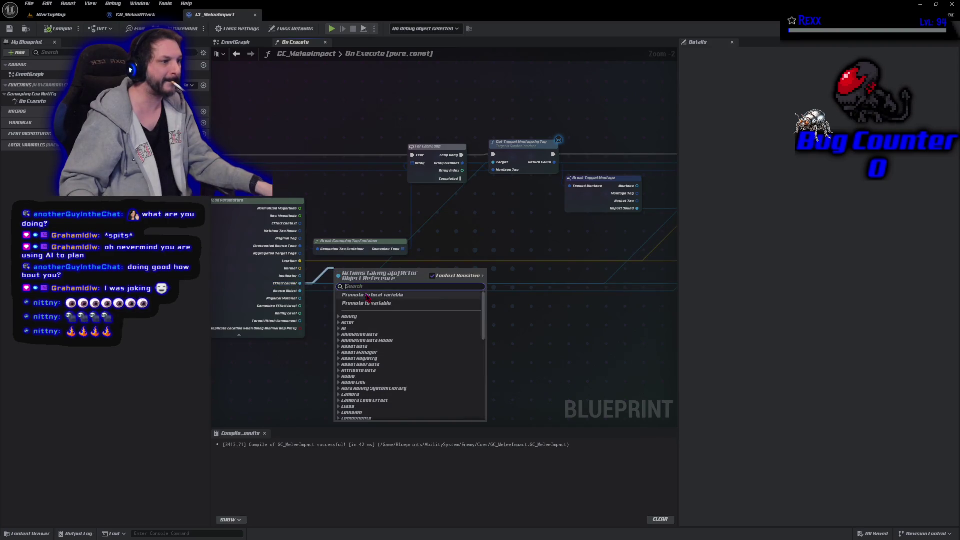
left_click(367, 298)
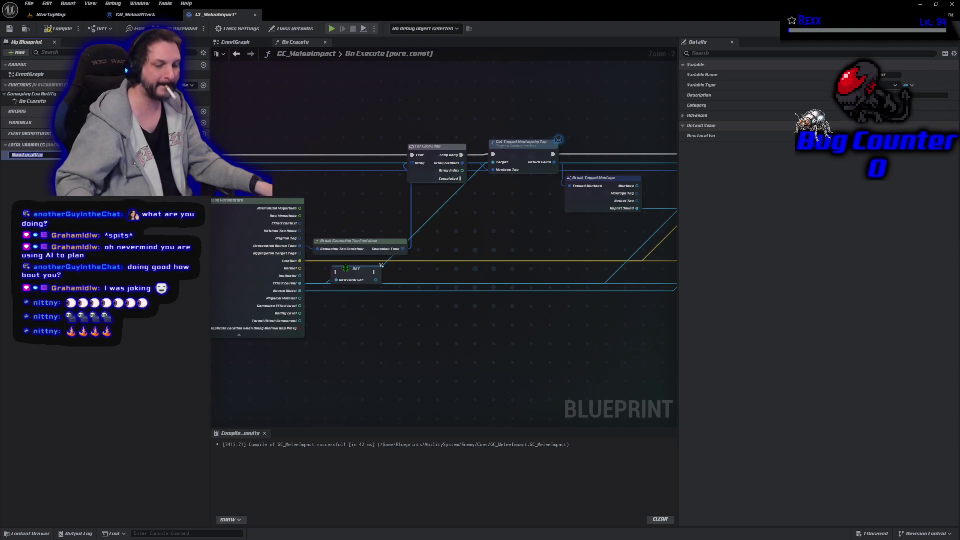
type("Effe")
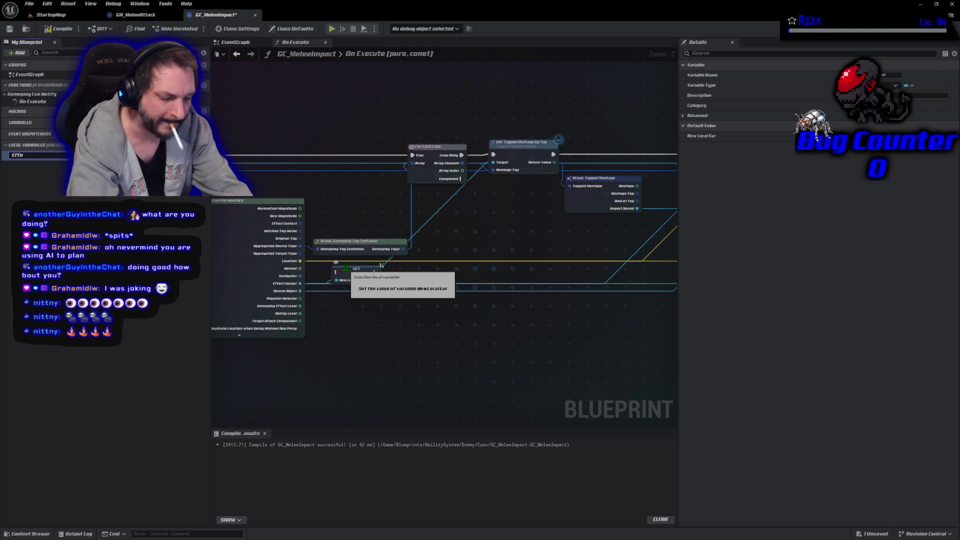
type("ctCauser")
key("Return")
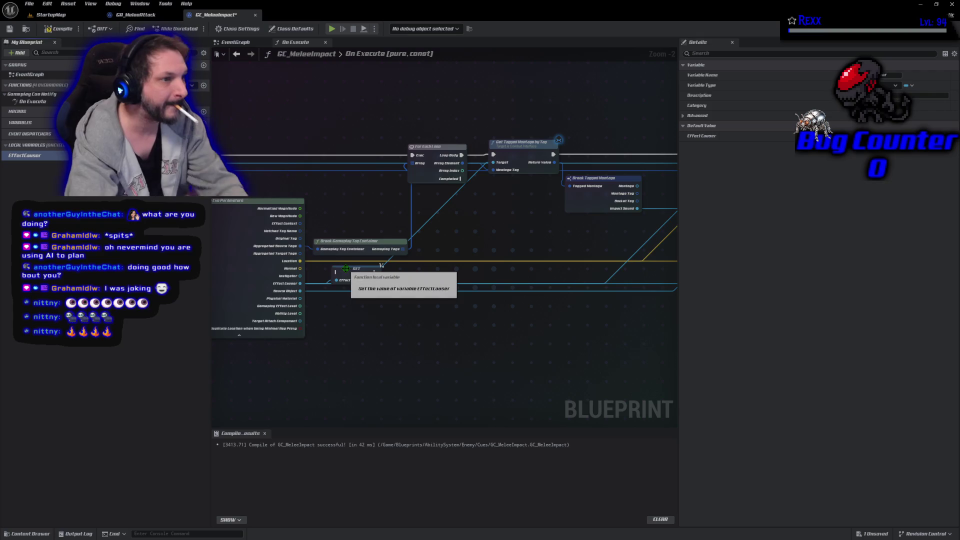
mouse_move(352, 278)
left_mouse_down()
mouse_move(316, 195)
mouse_move(352, 161)
left_mouse_up()
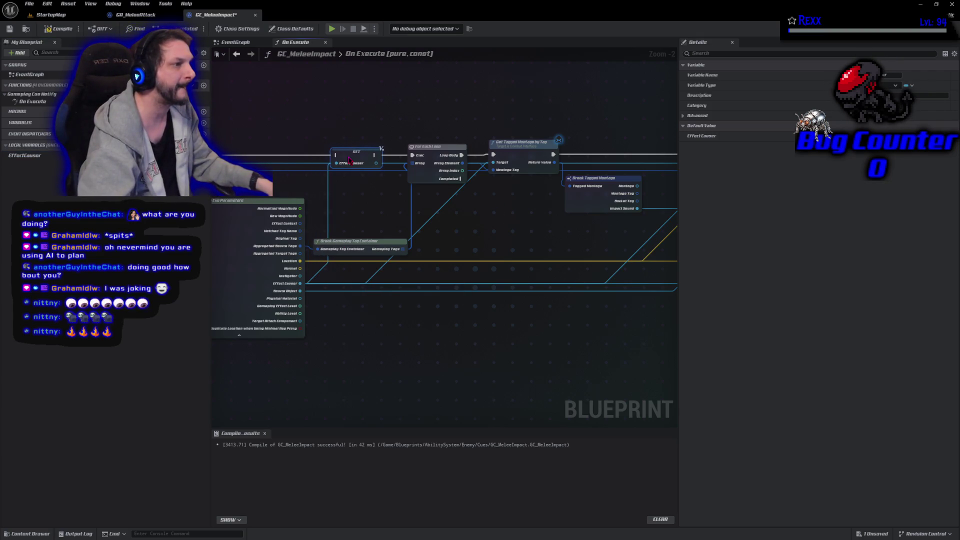
mouse_move(340, 199)
left_mouse_down()
mouse_move(448, 203)
mouse_move(418, 193)
left_mouse_up()
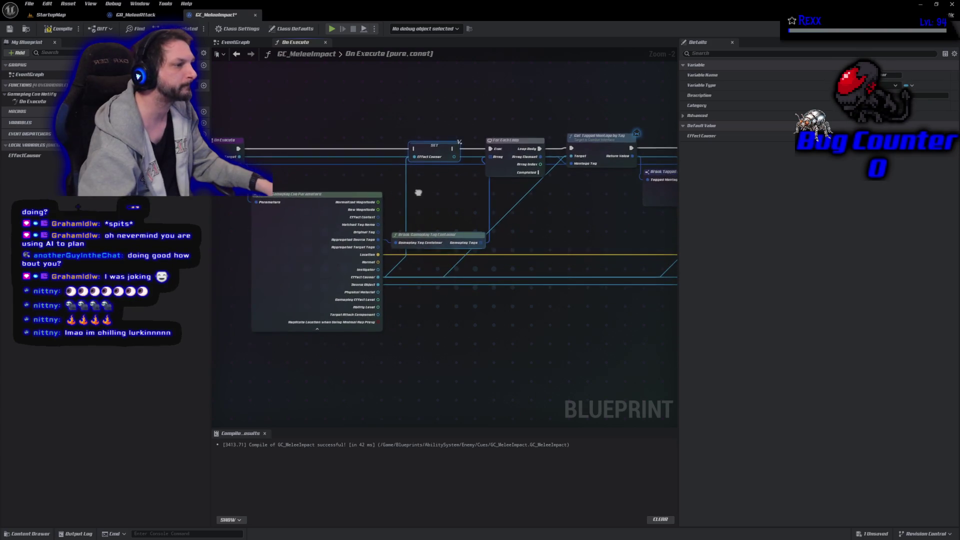
left_click(238, 148)
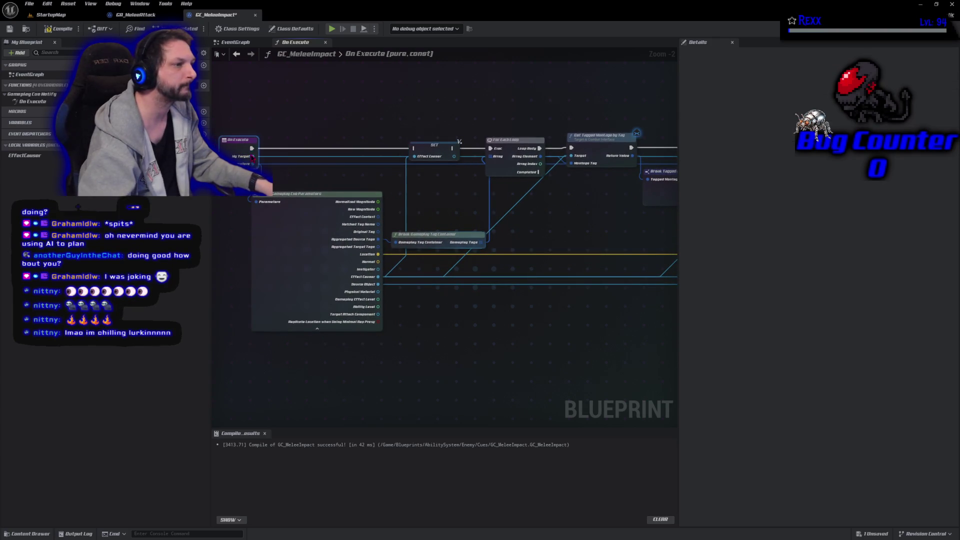
mouse_move(238, 149)
left_mouse_down()
mouse_move(372, 166)
mouse_move(443, 152)
left_mouse_up()
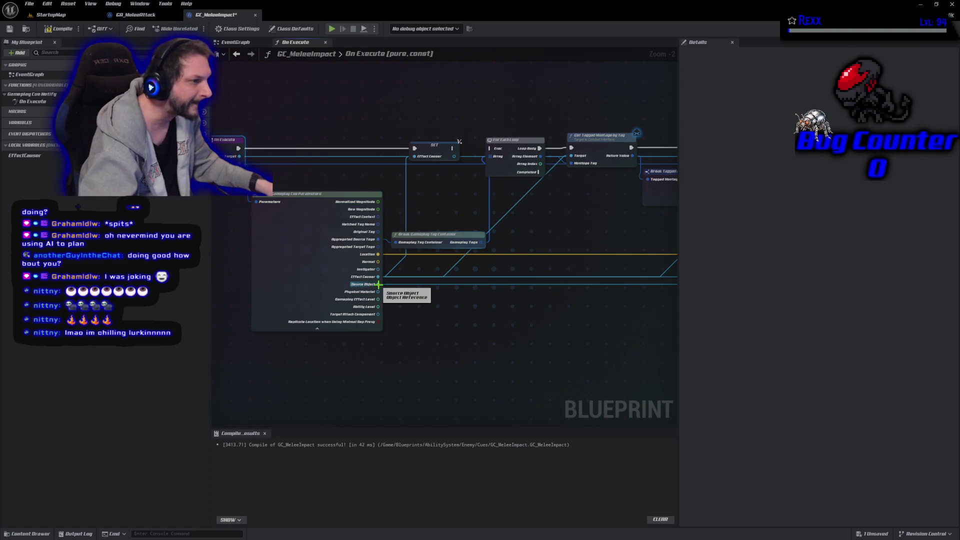
Promote Source Object to a new local variable named SourceObject.
left_click_drag(379, 284, 422, 305)
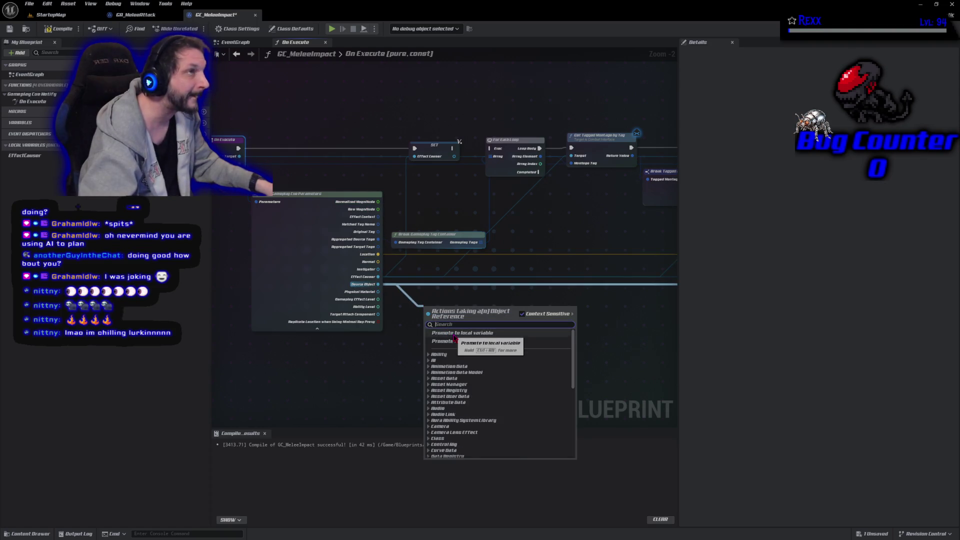
key("Escape")
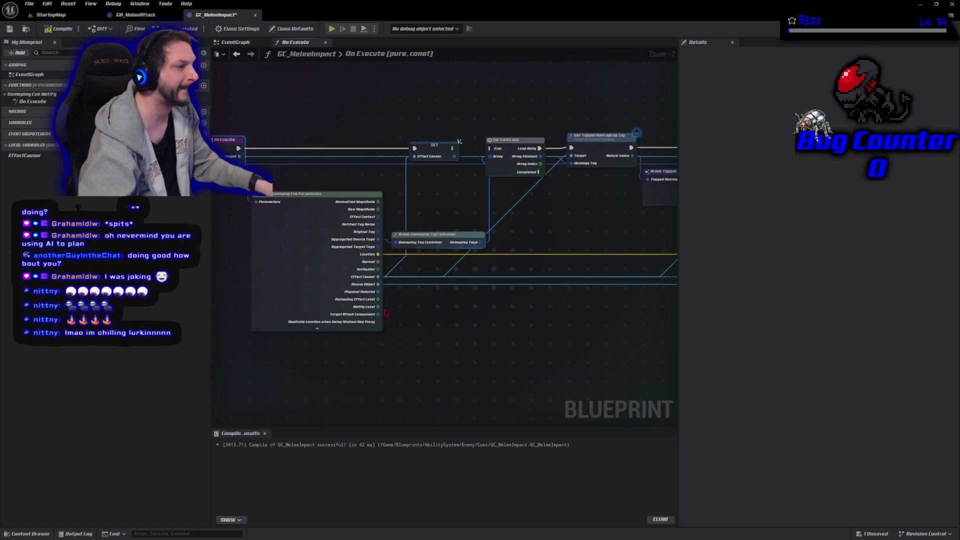
left_click_drag(378, 284, 418, 304)
left_click(464, 334)
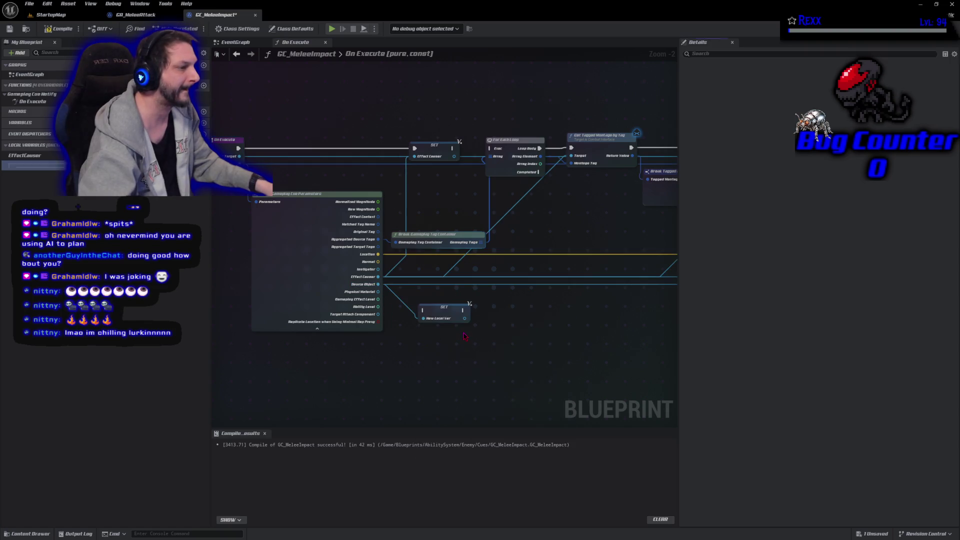
type("Source")
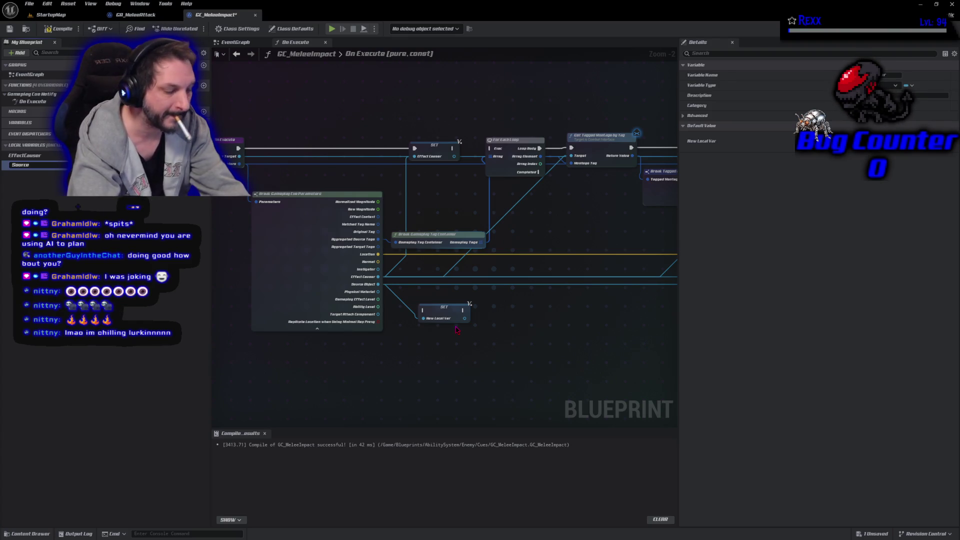
type("Object")
key("Return")
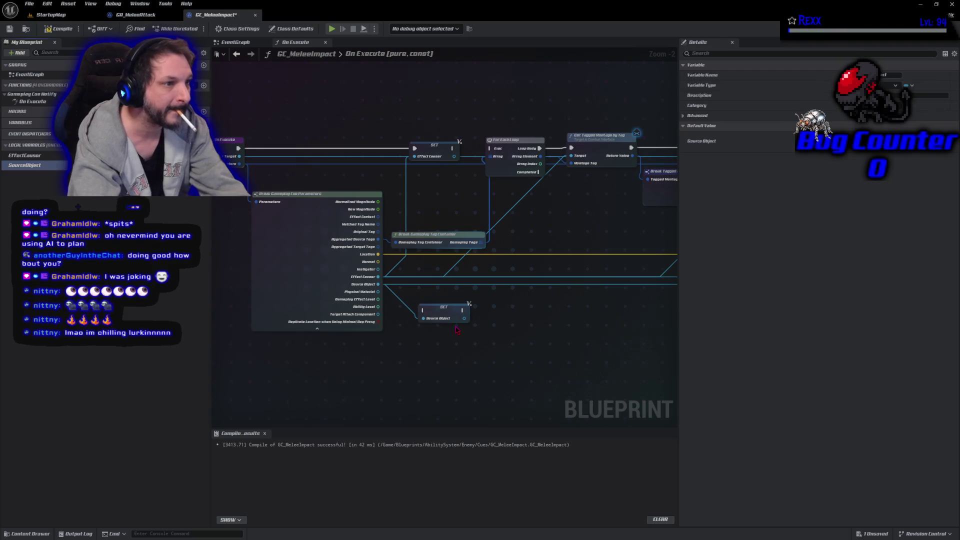
Place the SourceObject SET beside the EffectCauser SET and chain it after.
left_click(436, 148)
left_click_drag(436, 149, 418, 148)
mouse_move(452, 308)
left_mouse_down()
mouse_move(443, 150)
mouse_move(472, 151)
left_mouse_up()
left_click_drag(435, 148, 490, 148)
Compile and save the GC_MeleeImpact blueprint.
left_click(56, 28)
left_click(10, 29)
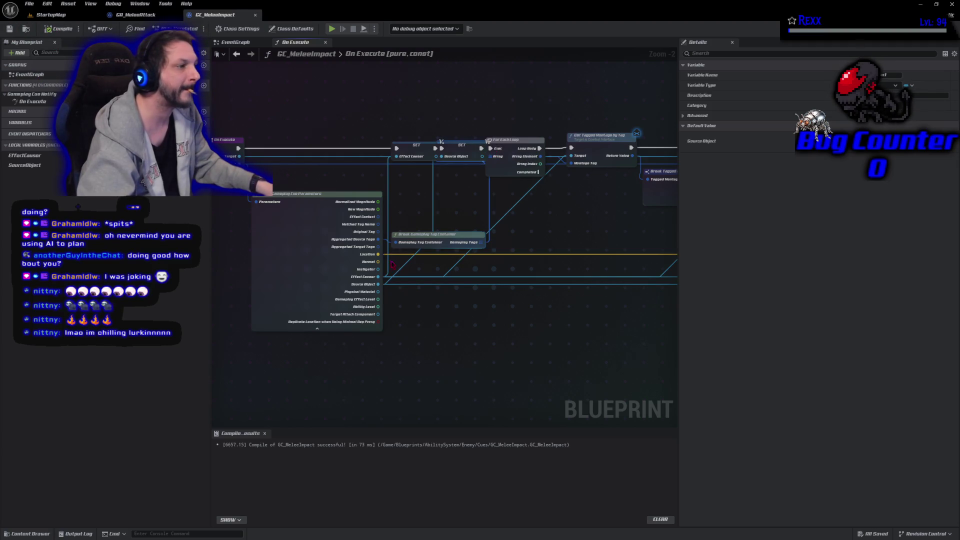
left_click_drag(471, 336, 345, 349)
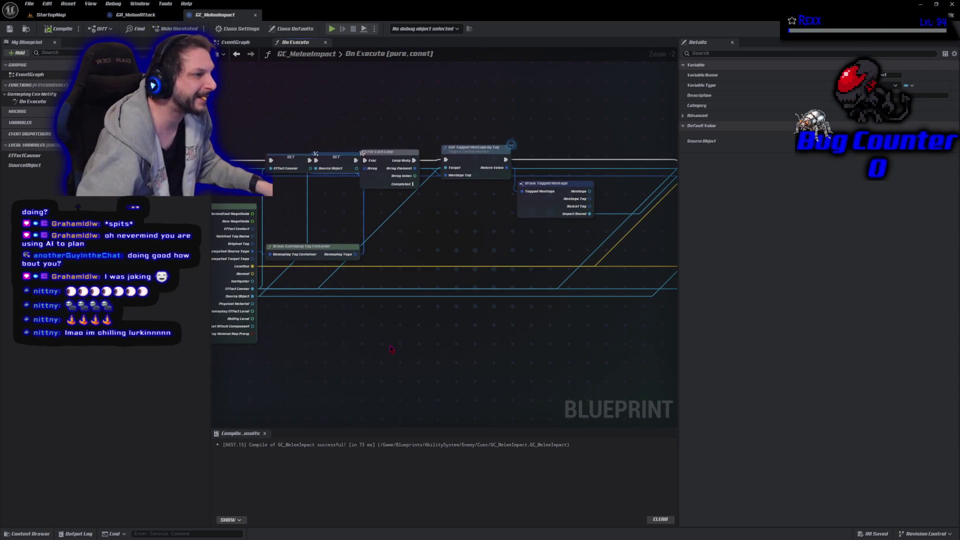
Replace the direct wire with an EffectCauser getter feeding Get Tagged Montage by Tag's Target.
left_click_drag(387, 238, 421, 253)
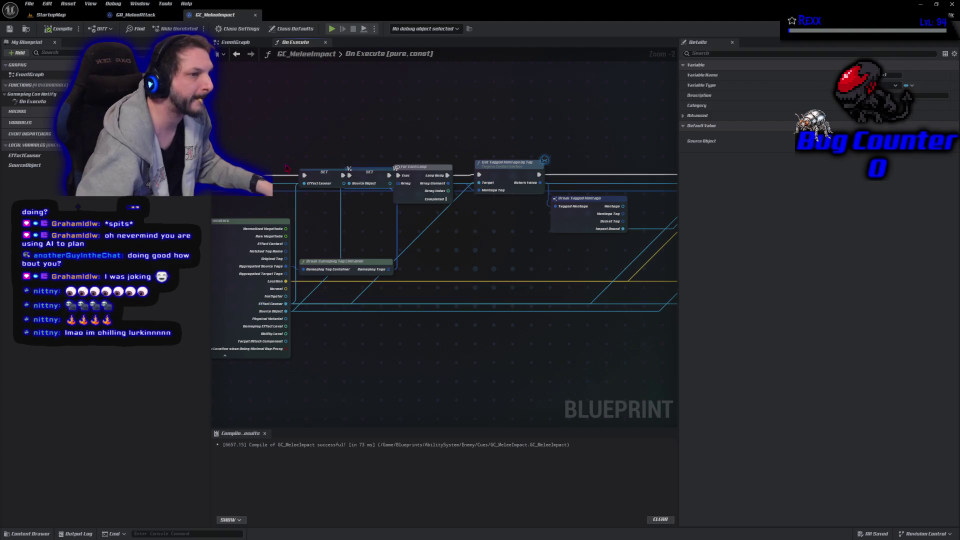
left_click_drag(25, 155, 411, 147)
left_click(440, 157)
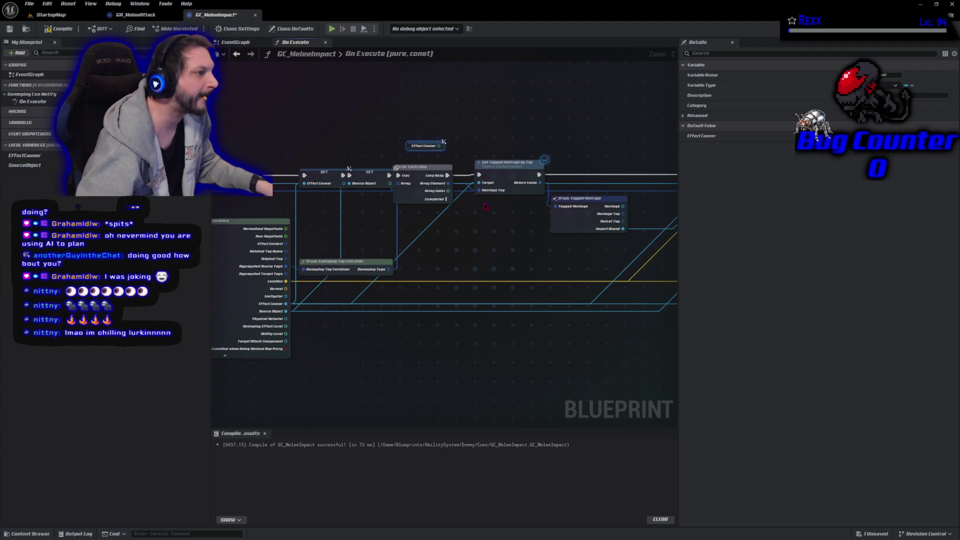
left_click(437, 224, "alt")
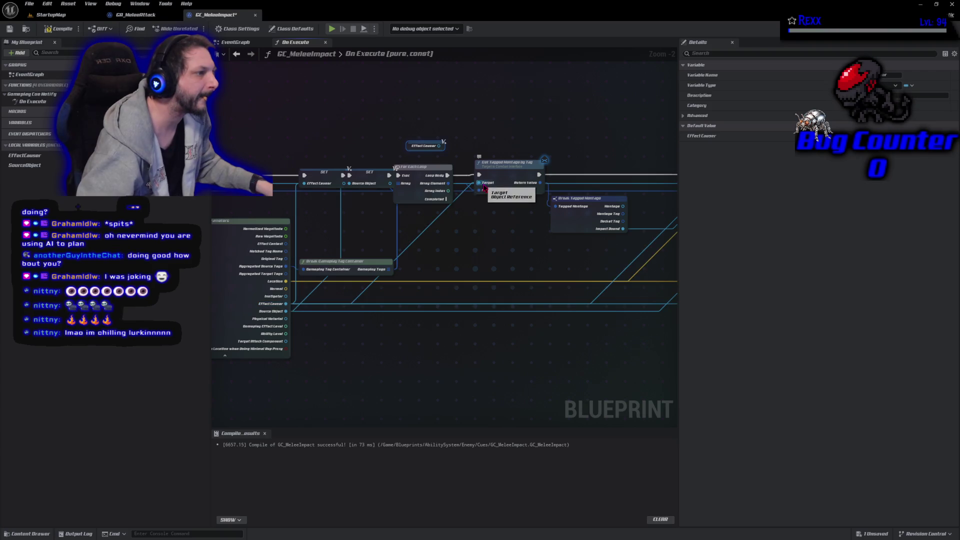
mouse_move(438, 145)
left_mouse_down()
mouse_move(473, 161)
mouse_move(492, 193)
mouse_move(479, 183)
left_mouse_up()
Paste another EffectCauser getter near Play Sound at Location.
mouse_move(478, 242)
left_mouse_down()
mouse_move(427, 212)
mouse_move(441, 208)
mouse_move(370, 216)
left_mouse_up()
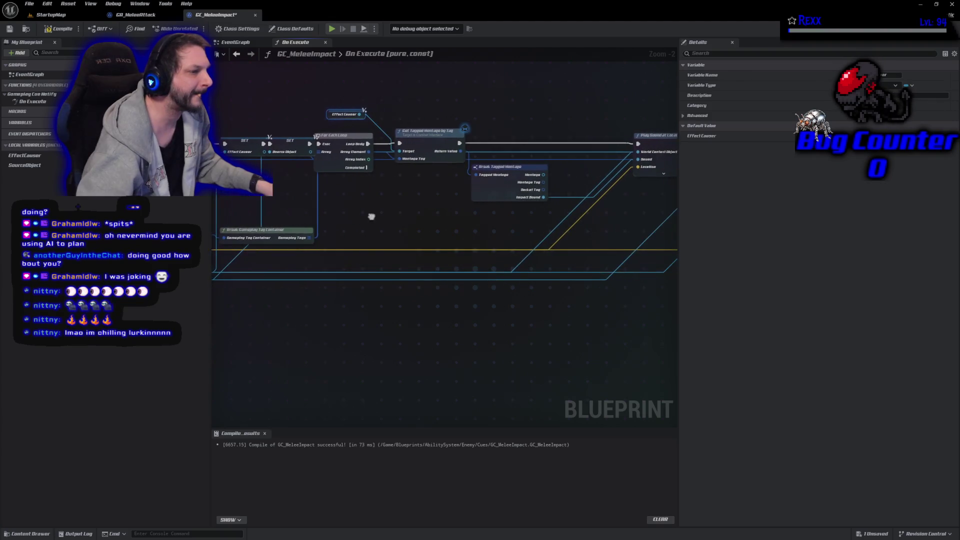
left_click_drag(554, 335, 445, 353)
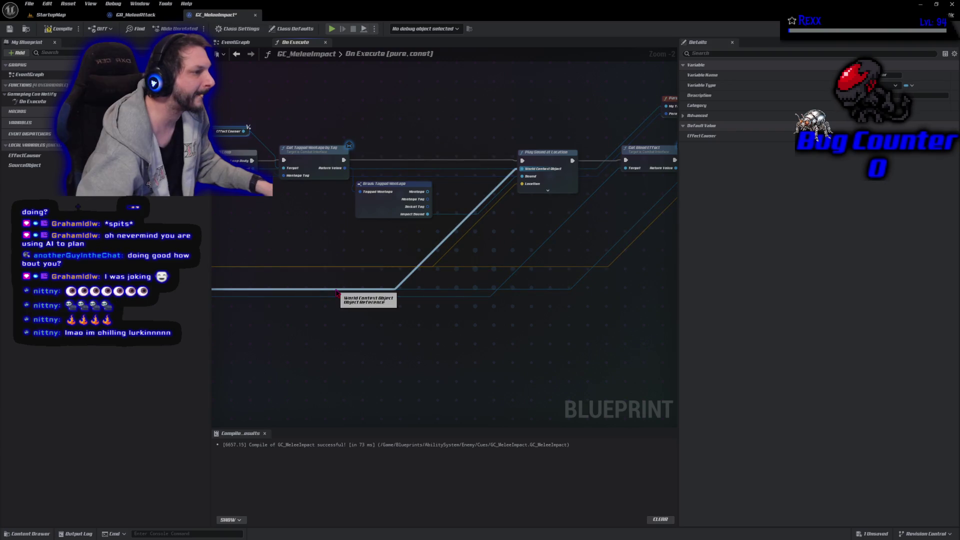
left_click_drag(372, 340, 488, 379)
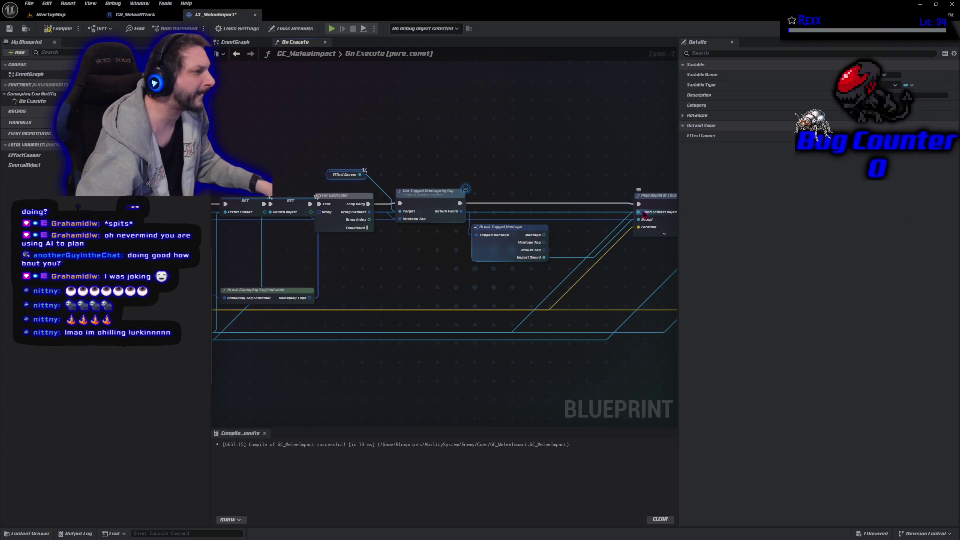
mouse_move(520, 275)
left_mouse_down()
mouse_move(562, 272)
mouse_move(539, 276)
left_mouse_up()
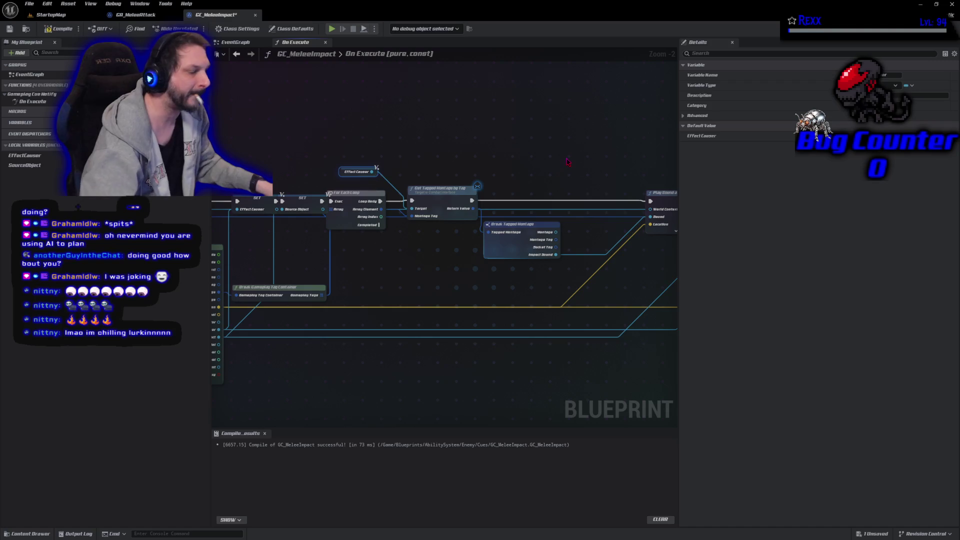
key("ctrl+v")
Wire EffectCauser getters into World Context of Play Sound and Spawn System at Location.
left_click_drag(597, 162, 654, 215)
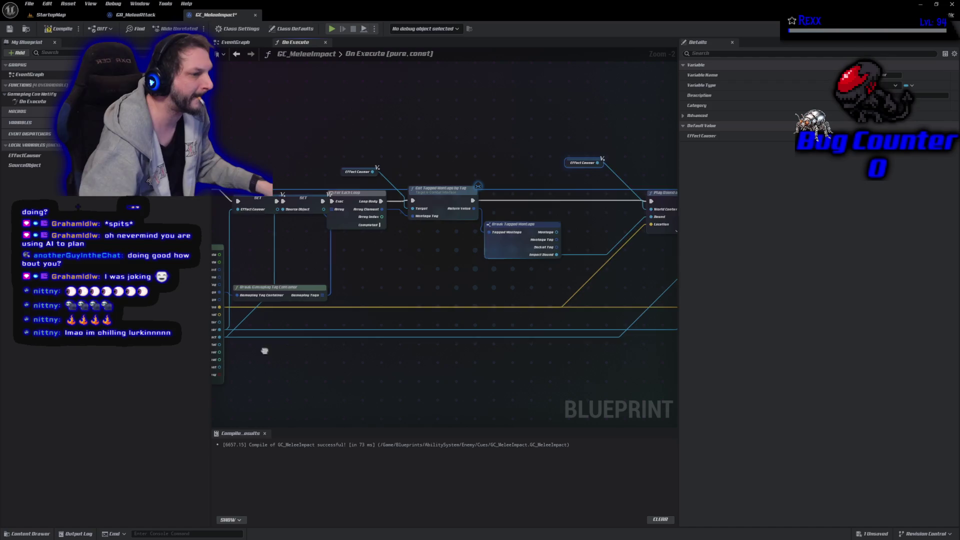
left_click_drag(265, 351, 284, 349)
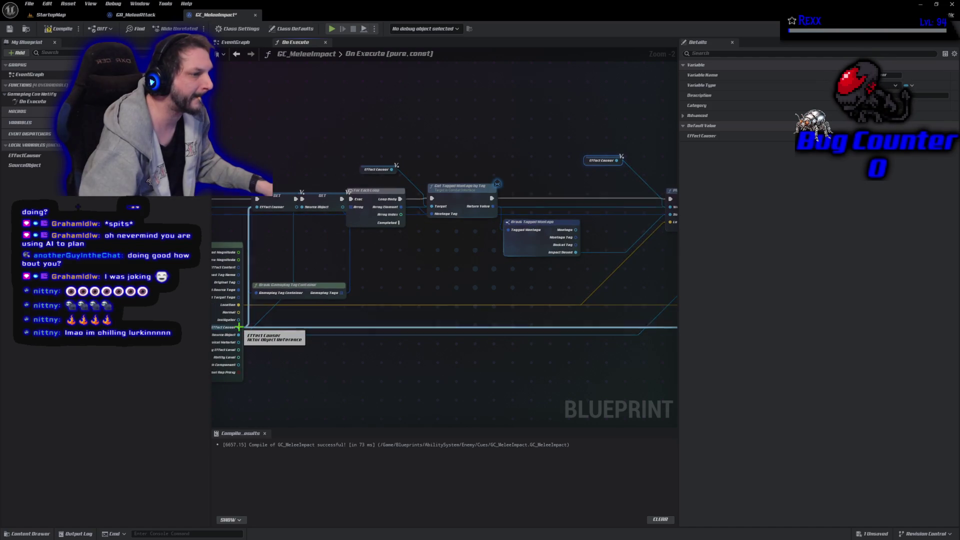
left_click_drag(561, 377, 379, 380)
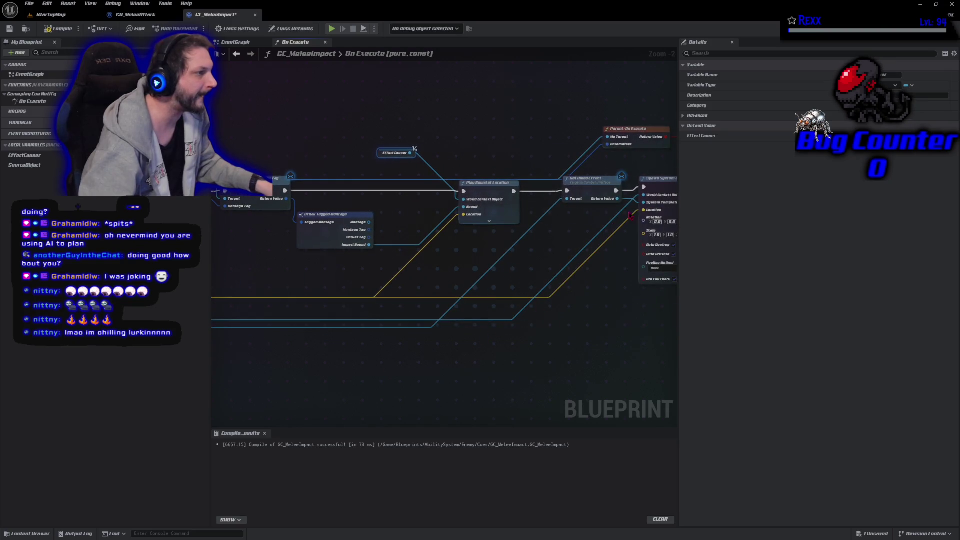
left_click(652, 200, "alt")
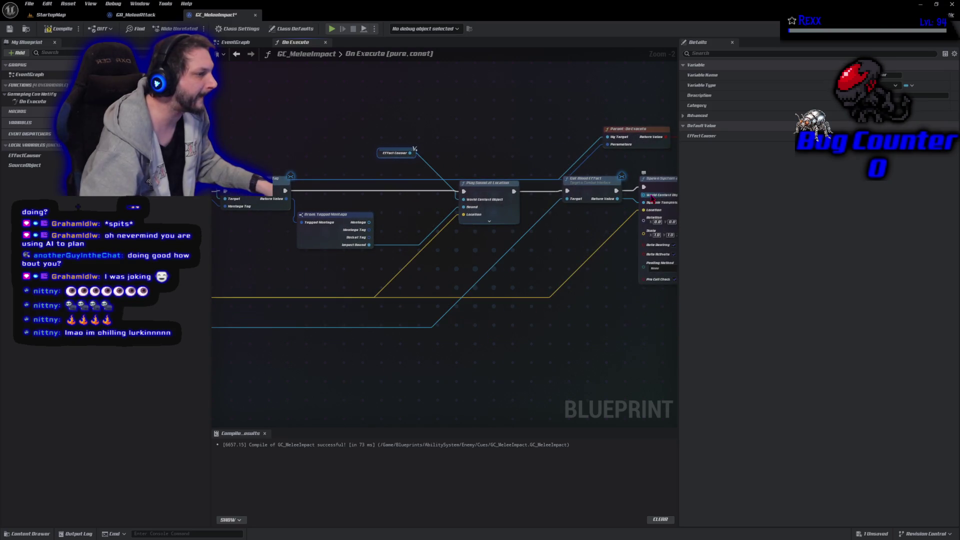
mouse_move(25, 154)
left_mouse_down()
mouse_move(530, 145)
mouse_move(644, 196)
left_mouse_up()
mouse_move(535, 149)
left_mouse_down()
mouse_move(584, 171)
mouse_move(593, 212)
mouse_move(582, 214)
left_mouse_up()
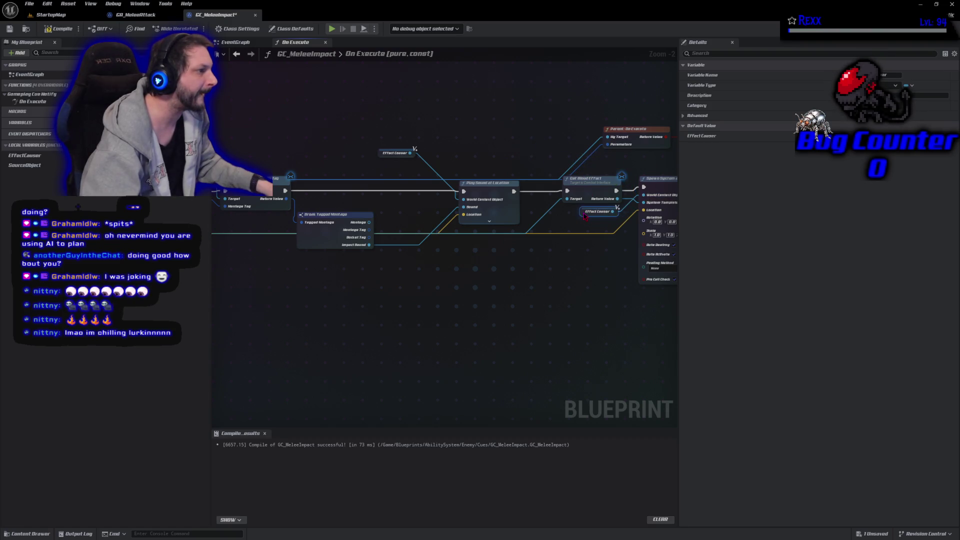
left_click_drag(380, 153, 406, 206)
Feed a SourceObject getter into Get Blood Effect's Target instead of the old wire.
mouse_move(390, 275)
left_mouse_down()
mouse_move(473, 285)
mouse_move(654, 259)
left_mouse_up()
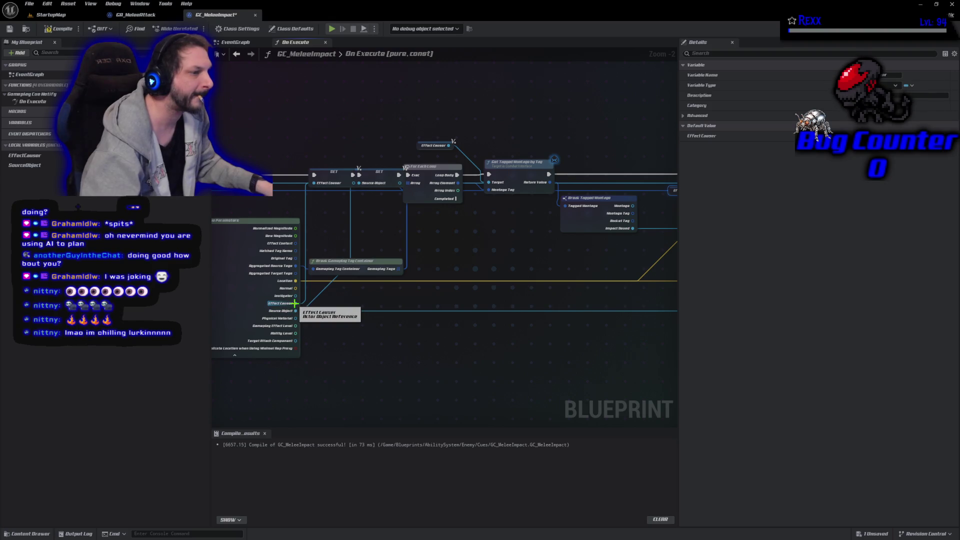
left_click_drag(434, 350, 417, 306)
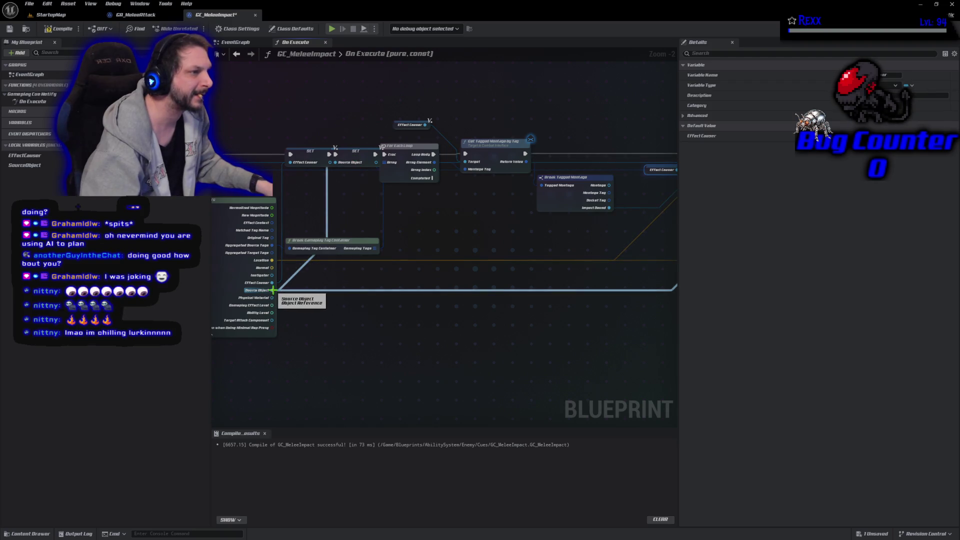
mouse_move(507, 321)
left_mouse_down()
mouse_move(307, 303)
mouse_move(283, 318)
mouse_move(381, 285)
mouse_move(576, 268)
mouse_move(263, 332)
left_mouse_up()
left_click(539, 171, "alt")
mouse_move(25, 165)
left_mouse_down()
mouse_move(400, 191)
mouse_move(869, 141)
left_mouse_up()
Shift the EffectCauser SET, Break Gameplay Cue Parameters and On Execute nodes left, then recompile.
left_click_drag(539, 279, 448, 290)
left_click_drag(418, 131, 404, 134)
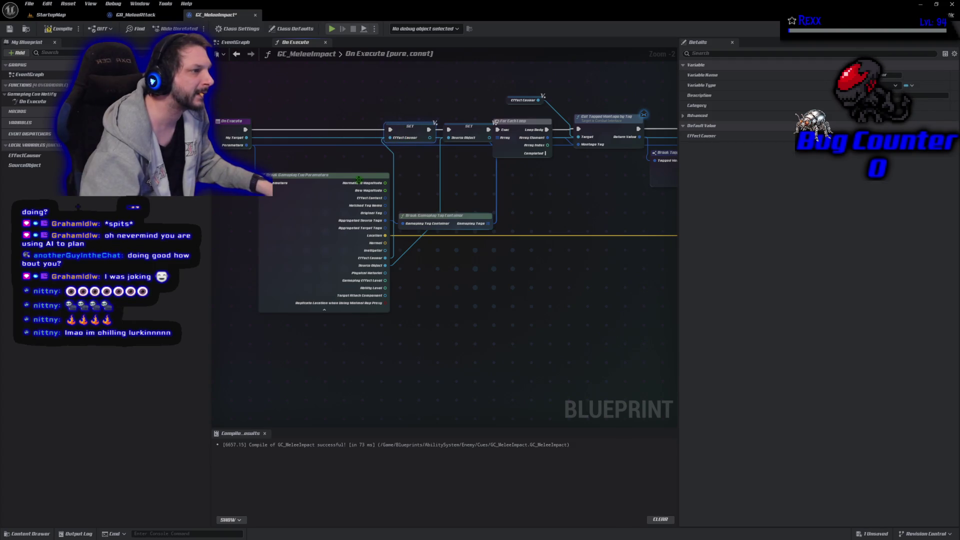
left_click_drag(292, 203, 267, 207)
left_click_drag(280, 160, 384, 170)
left_click_drag(336, 135, 289, 134)
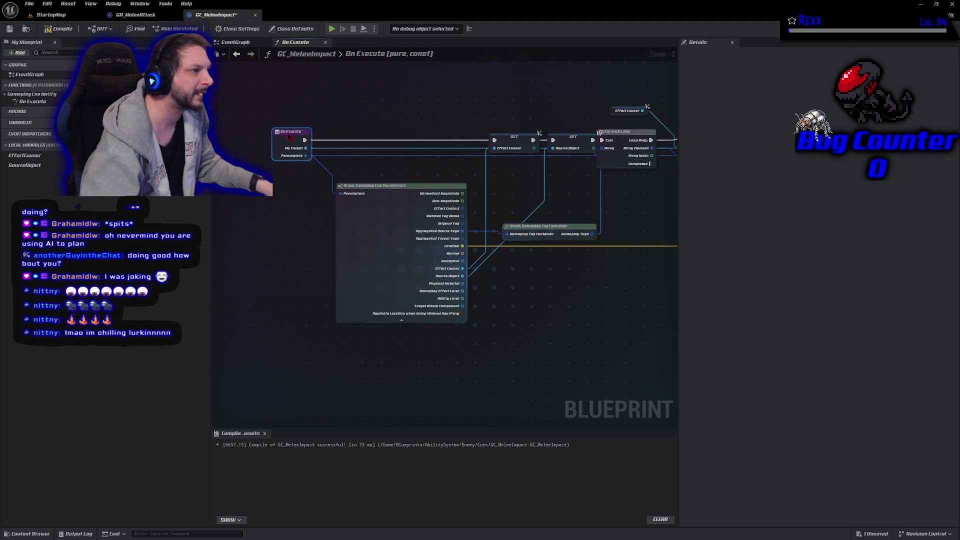
left_click(61, 29)
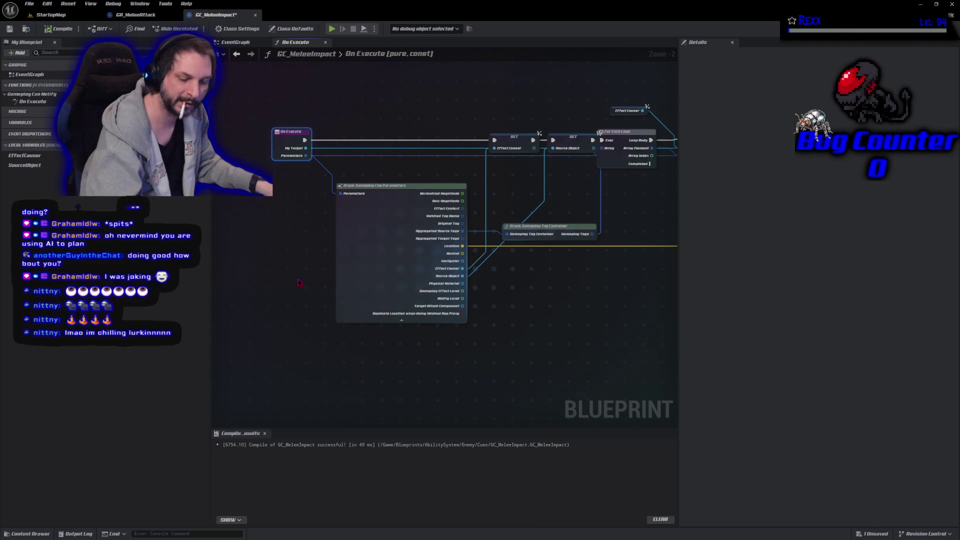
Save the blueprint, nudge the For Each Loop node right, then Save All.
key("ctrl+s")
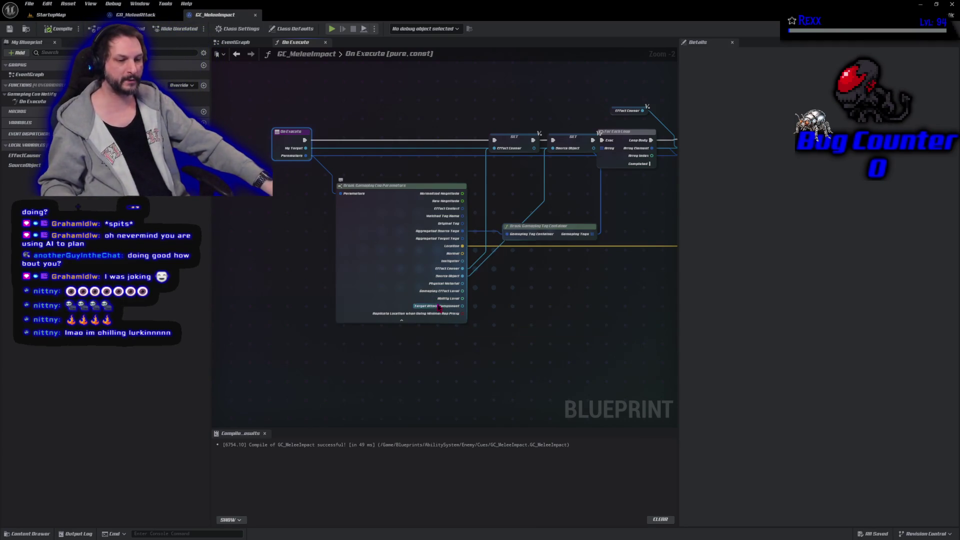
left_click_drag(558, 328, 360, 343)
left_click_drag(425, 146, 438, 145)
left_click_drag(547, 328, 262, 317)
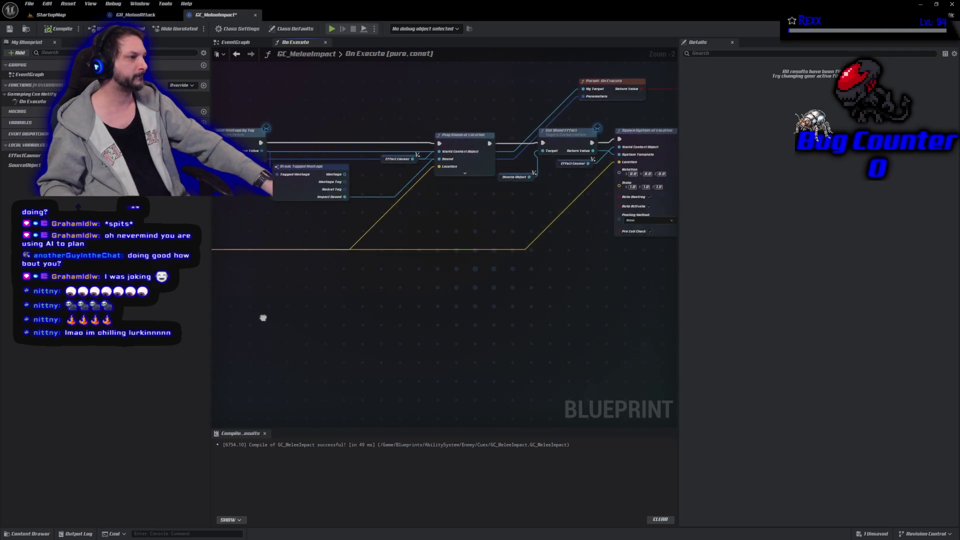
left_click_drag(510, 315, 397, 356)
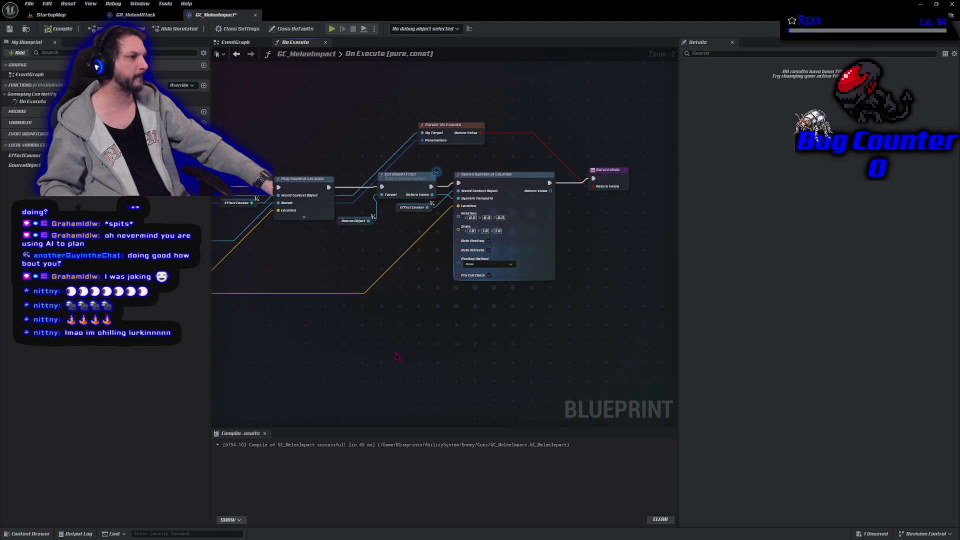
left_click(29, 4)
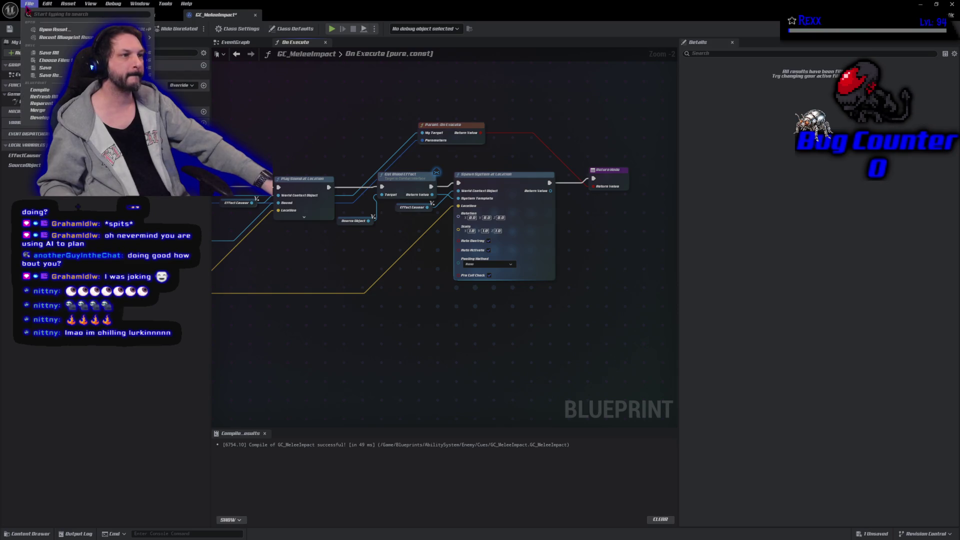
left_click(50, 53)
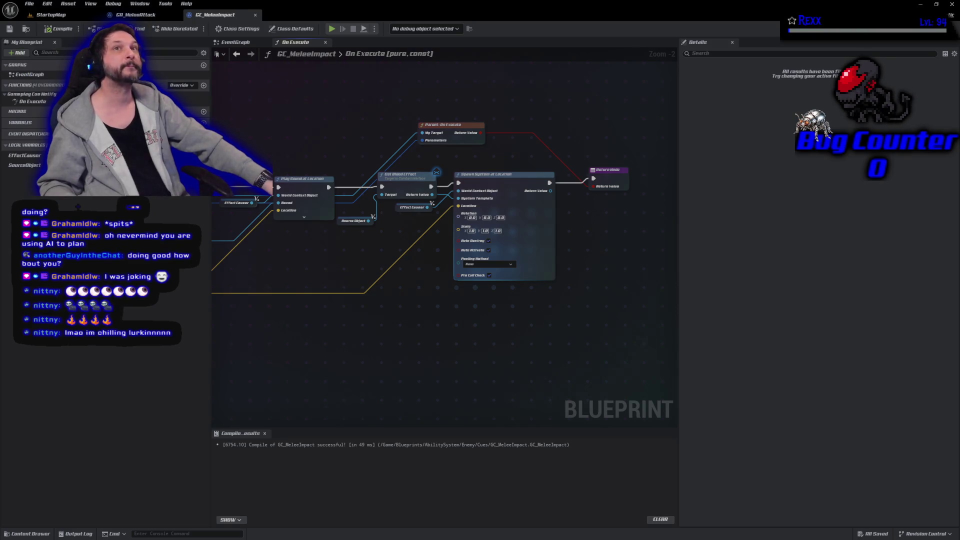